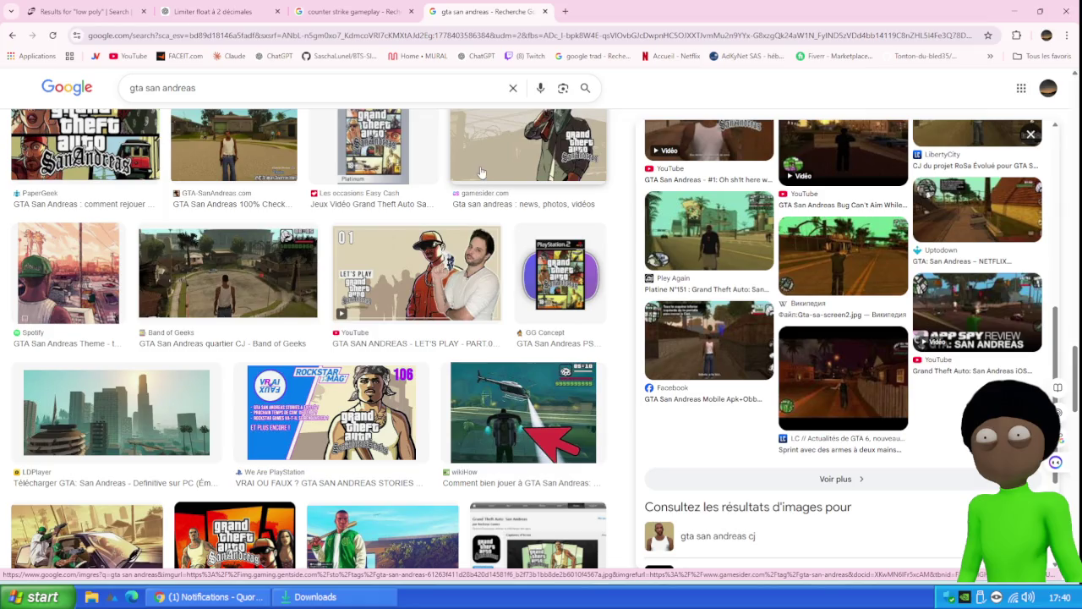
# Step: Scroll through the GTA San Andreas image results, checking options on a few thumbnails
pyautogui.rightClick(479, 163)
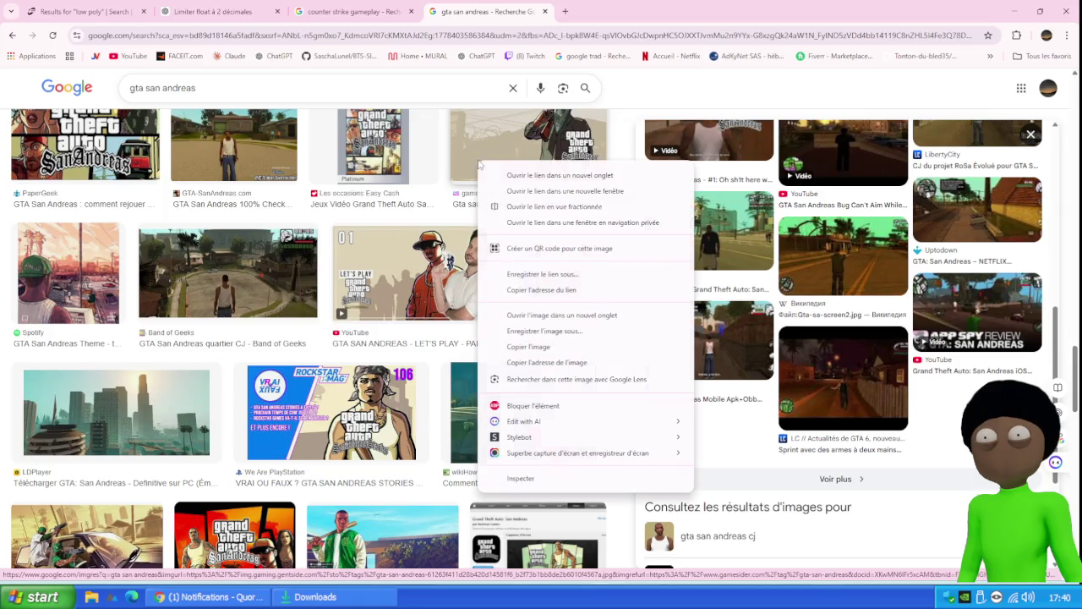
pyautogui.click(666, 91)
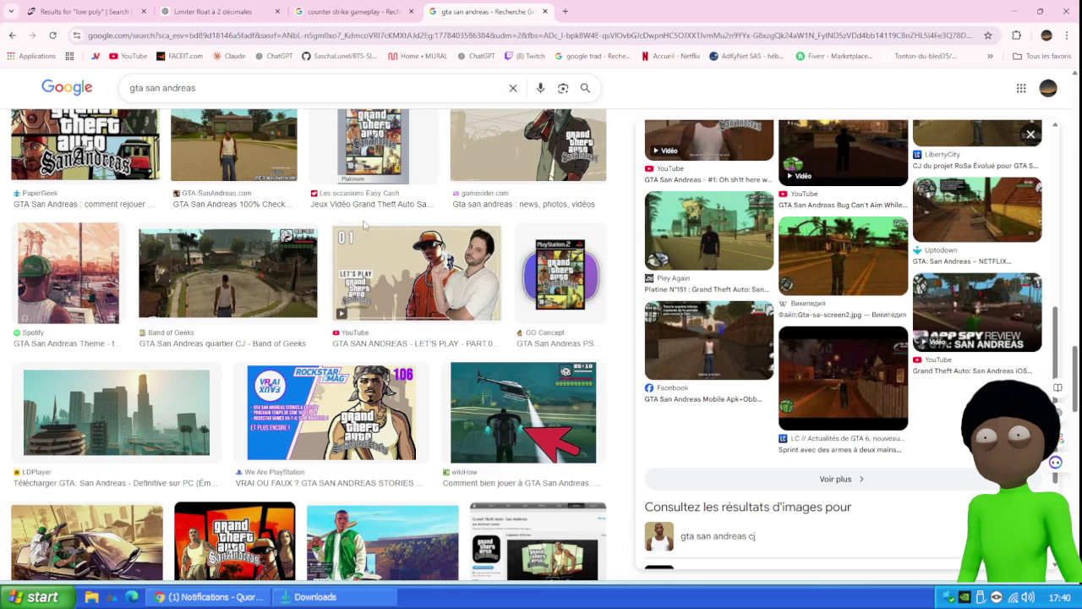
pyautogui.scroll(-3, 441, 243)
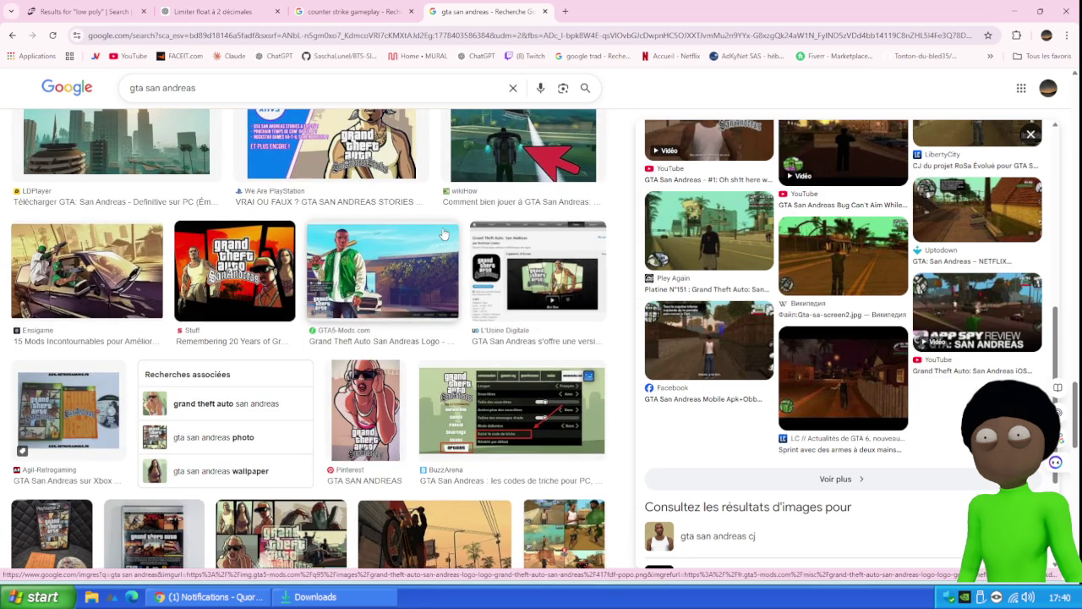
pyautogui.scroll(-3, 439, 235)
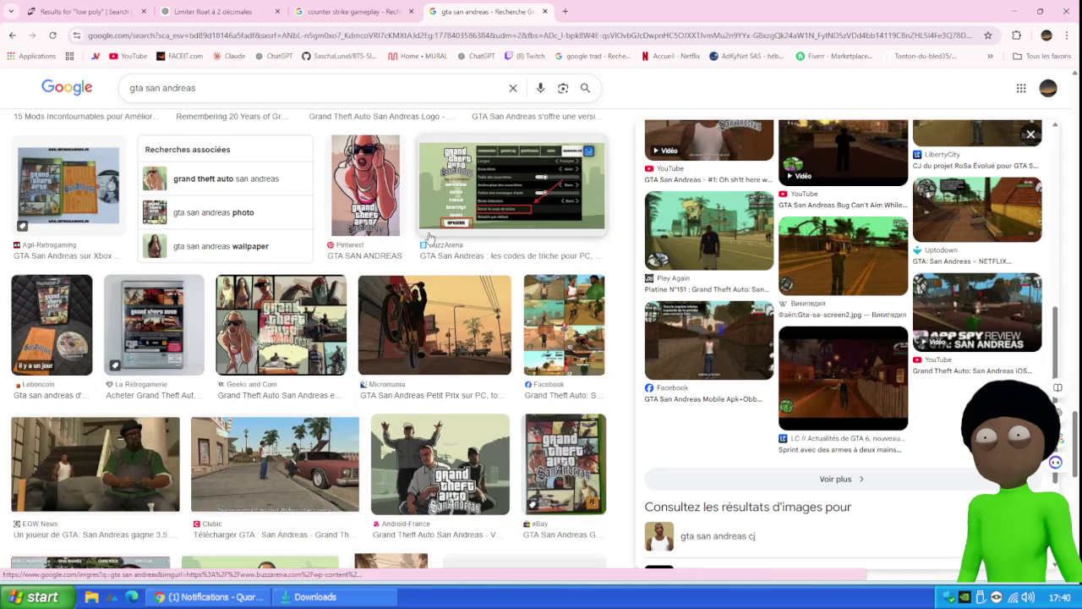
pyautogui.scroll(-4, 430, 237)
pyautogui.scroll(-3, 427, 220)
pyautogui.rightClick(424, 245)
pyautogui.click(662, 79)
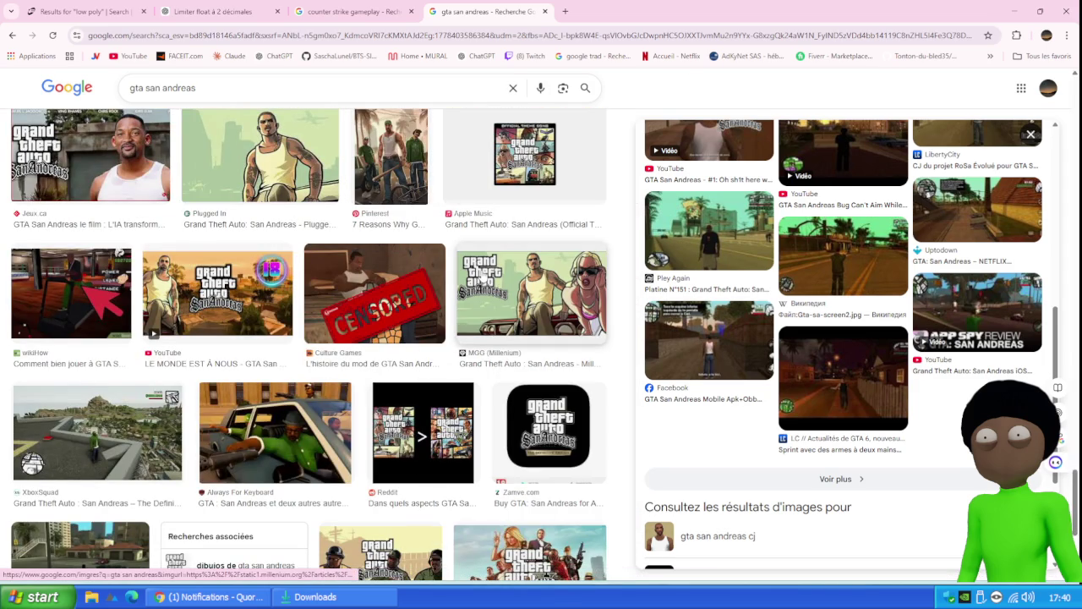
pyautogui.scroll(-3, 480, 247)
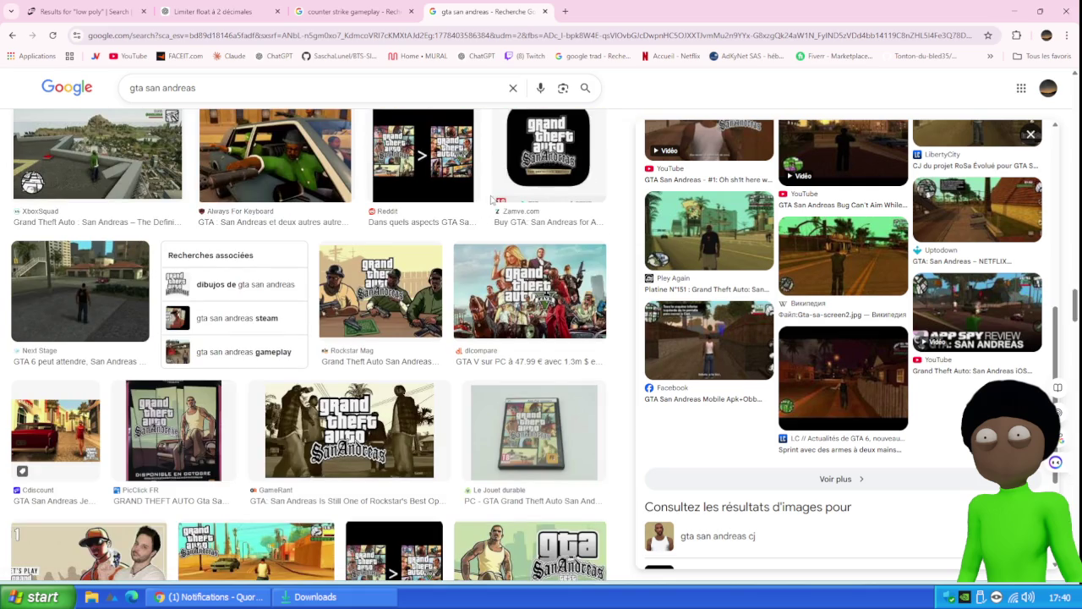
pyautogui.scroll(-4, 492, 203)
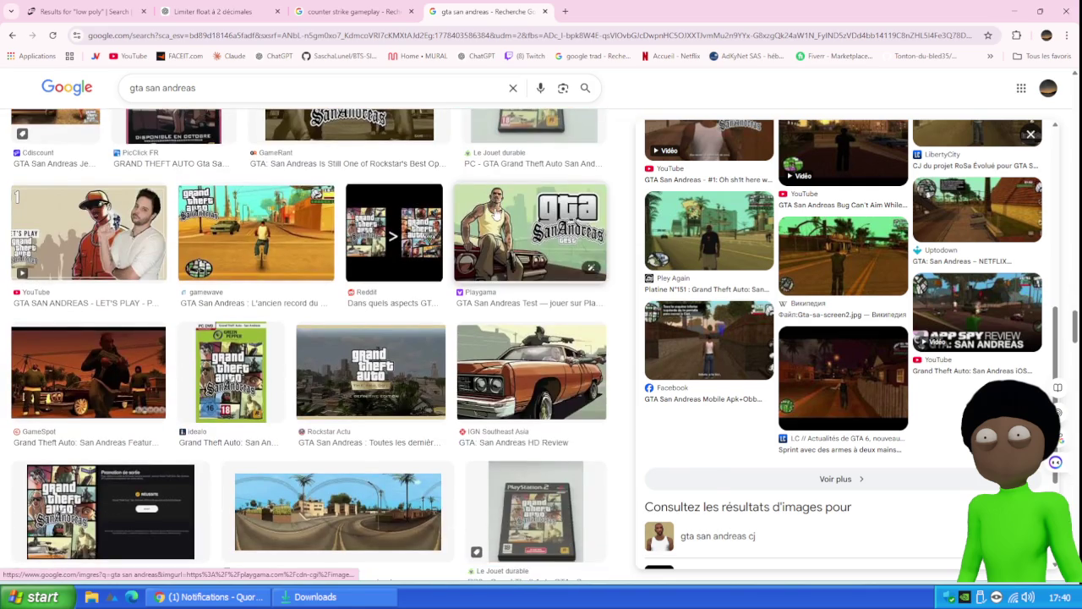
pyautogui.rightClick(494, 209)
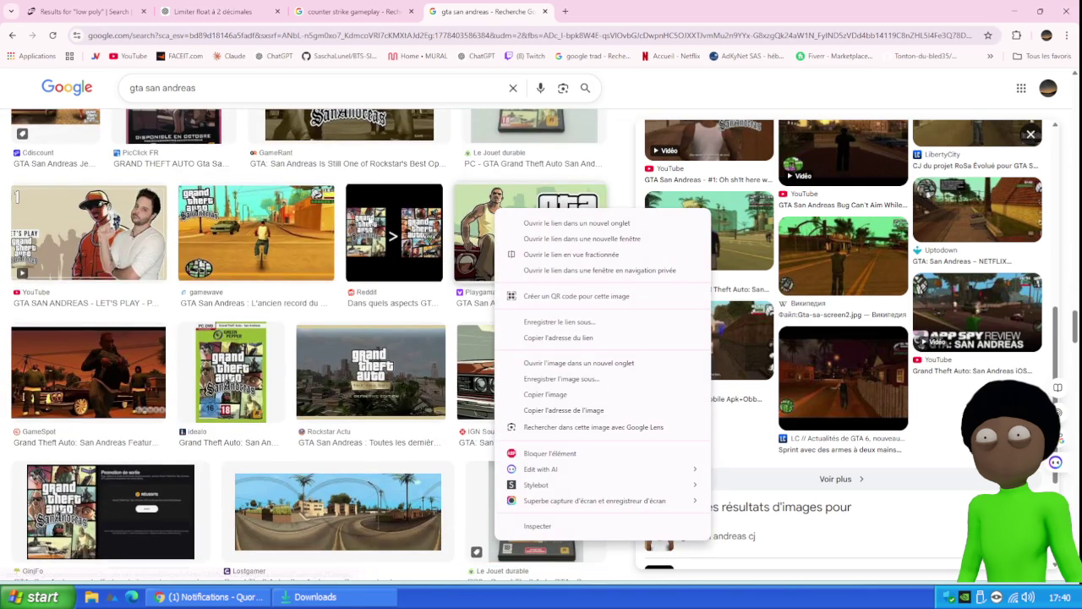
# Step: Preview the gamewave cycling screenshot, then minimise Chrome to reveal the Unreal editor
pyautogui.click(291, 238)
pyautogui.rightClick(285, 217)
pyautogui.click(781, 97)
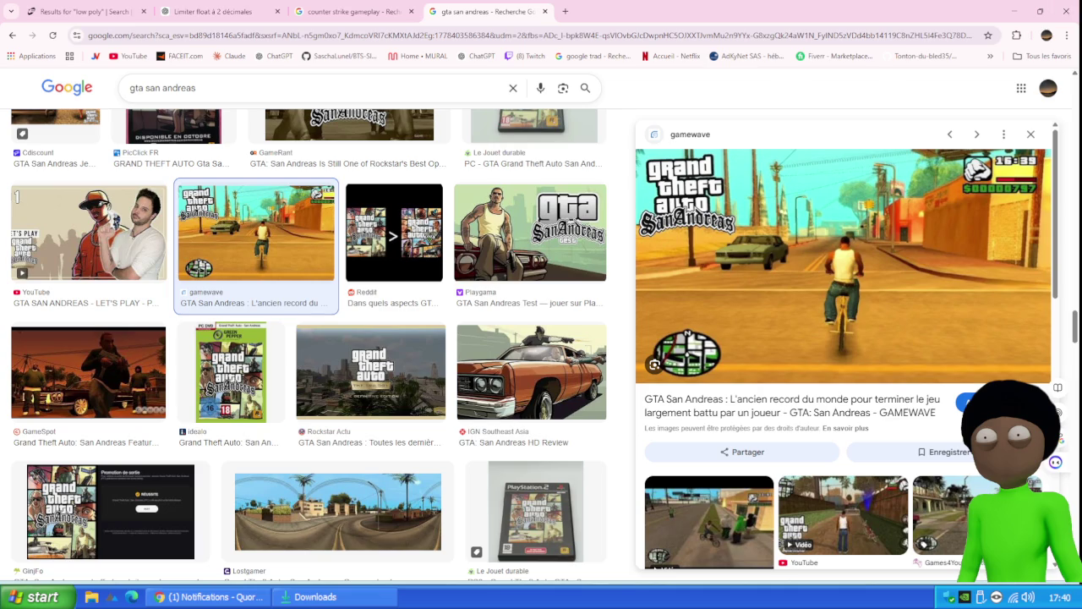
pyautogui.click(1013, 12)
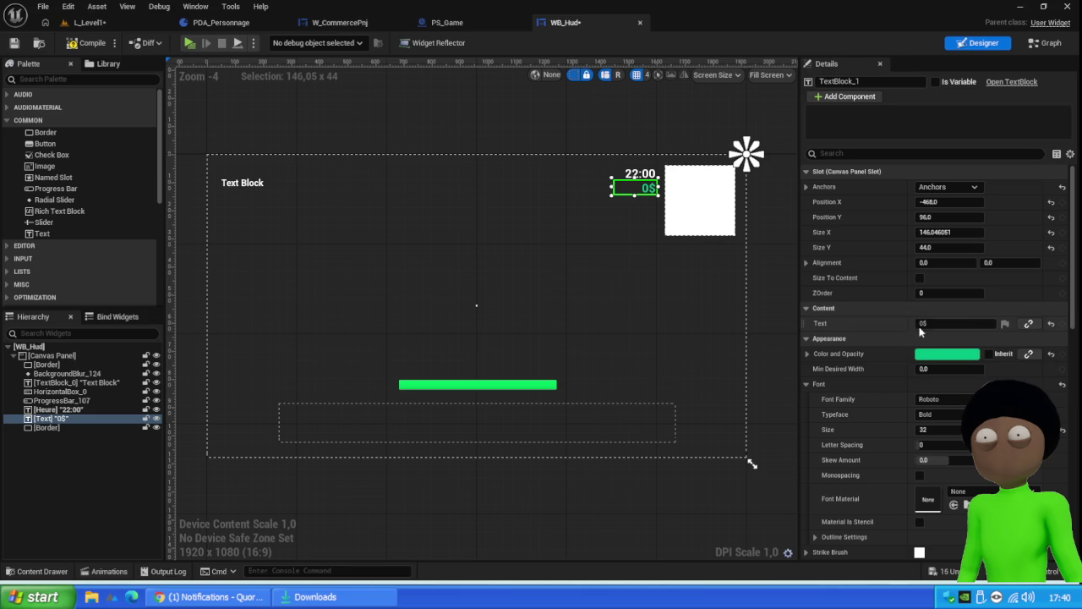
# Step: Change the money text to 0000000$, move it below the white box, nudge the 22:00 clock, then return to Chrome
pyautogui.click(926, 323)
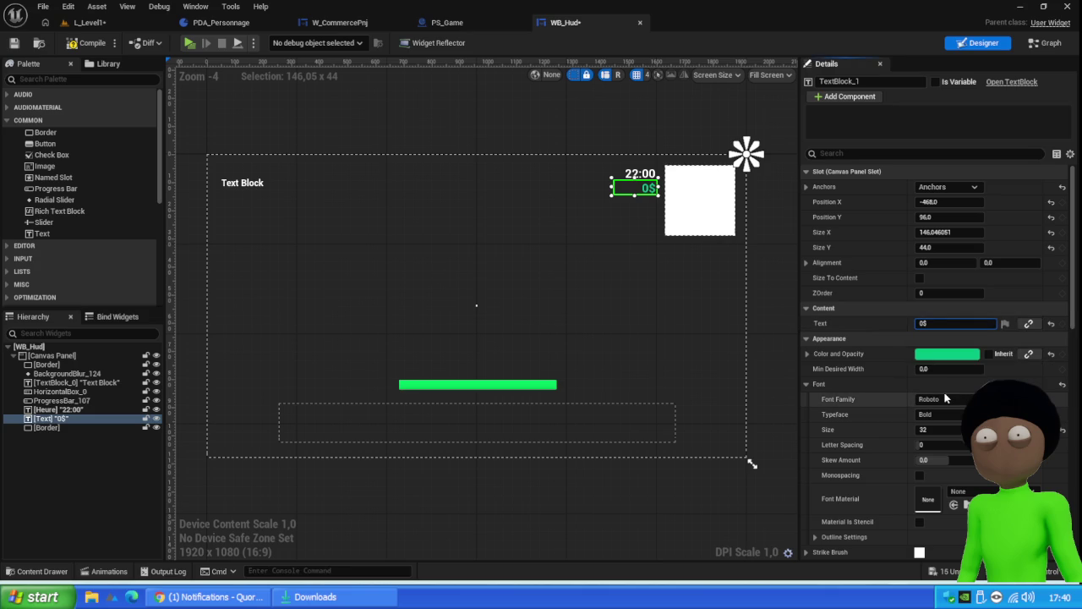
pyautogui.write('000000')
pyautogui.moveTo(633, 189)
pyautogui.mouseDown()
pyautogui.moveTo(713, 249)
pyautogui.moveTo(663, 248)
pyautogui.mouseUp()
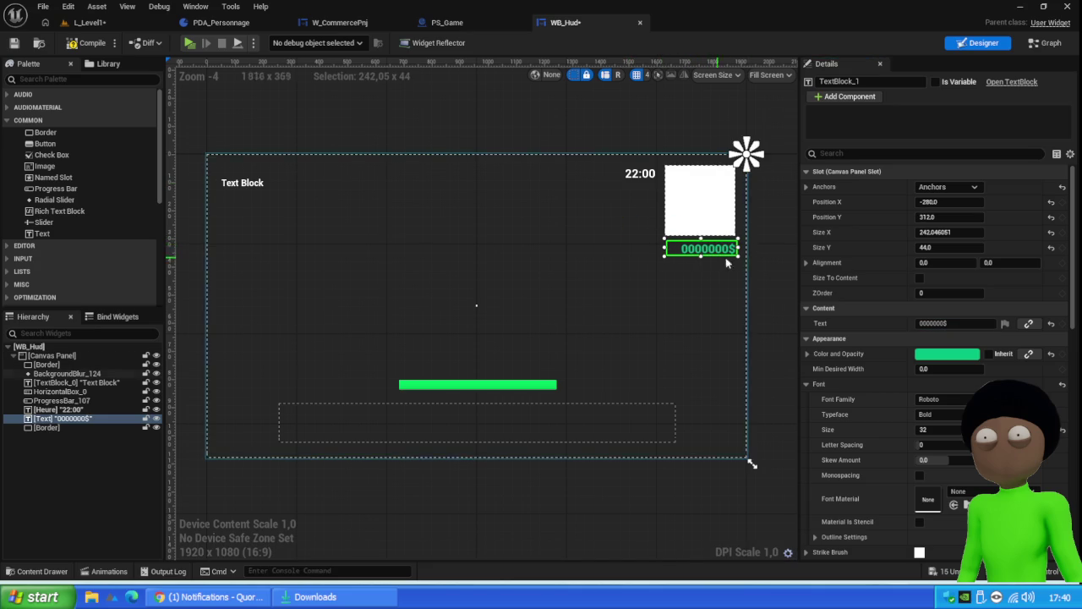
pyautogui.moveTo(647, 174); pyautogui.dragTo(648, 175)
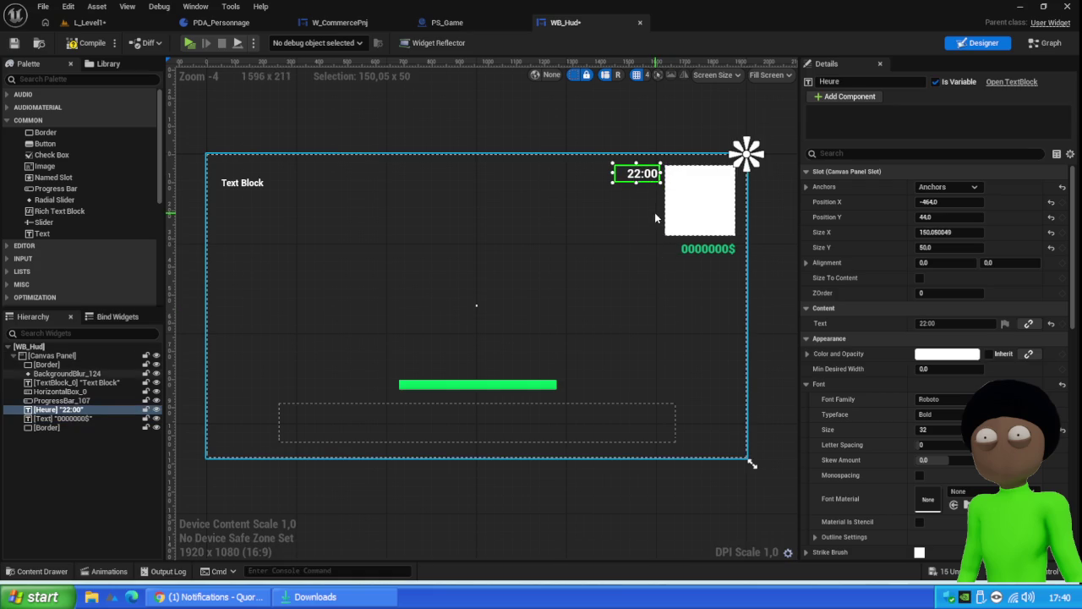
pyautogui.click(661, 546)
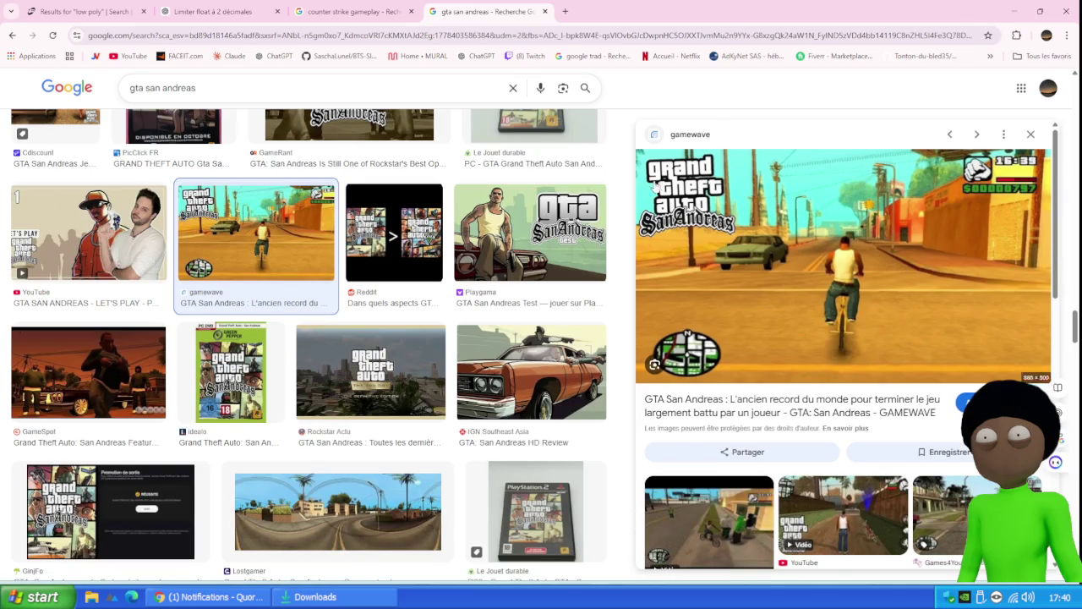
pyautogui.scroll(-3, 488, 281)
pyautogui.scroll(-5, 489, 281)
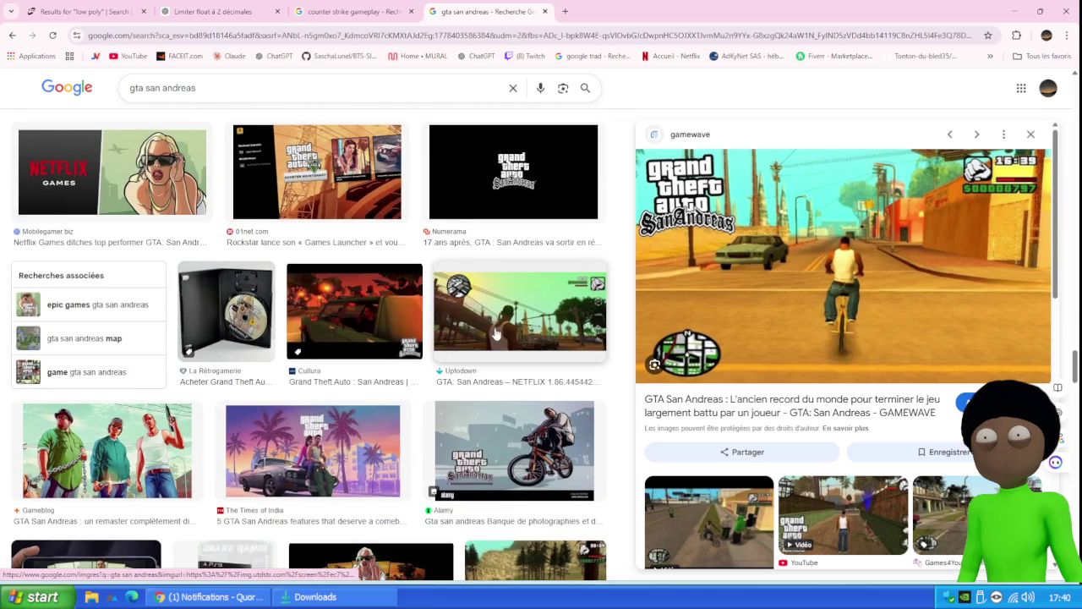
pyautogui.scroll(-3, 505, 328)
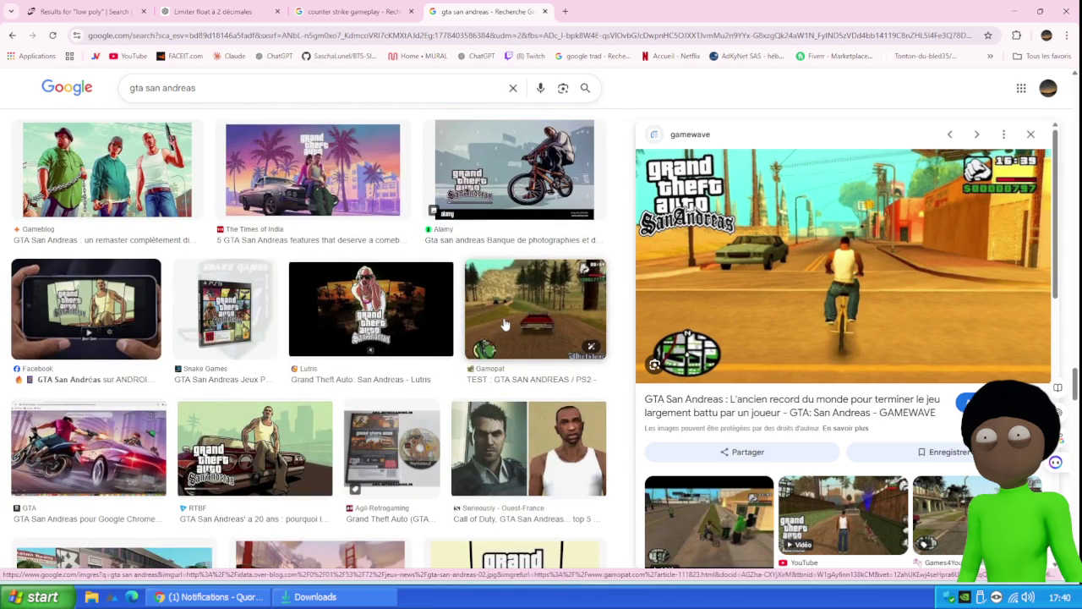
pyautogui.scroll(-4, 504, 324)
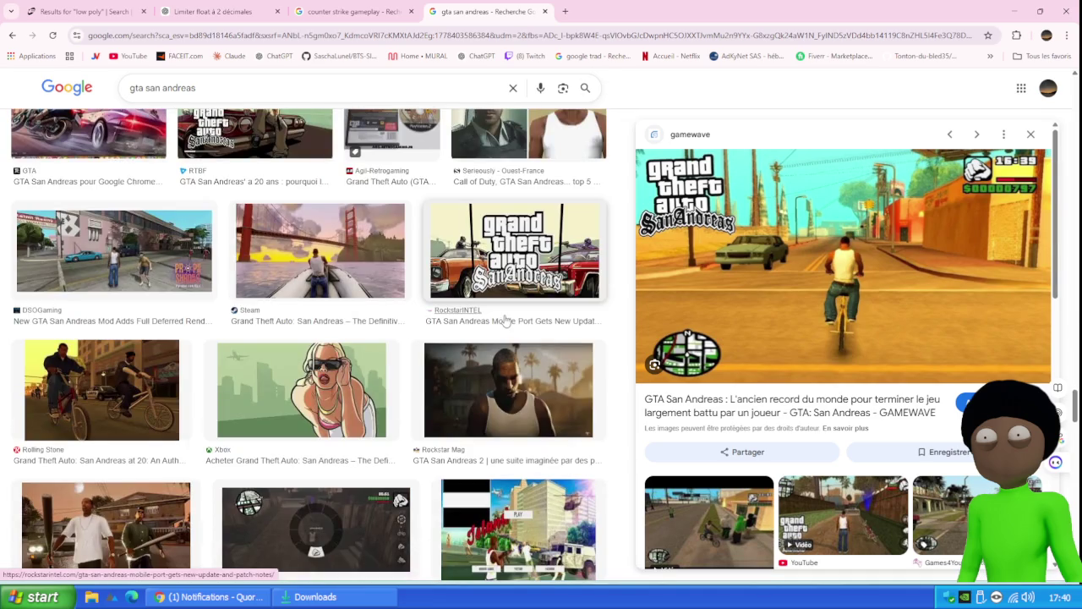
pyautogui.scroll(-5, 504, 319)
pyautogui.scroll(-3, 508, 308)
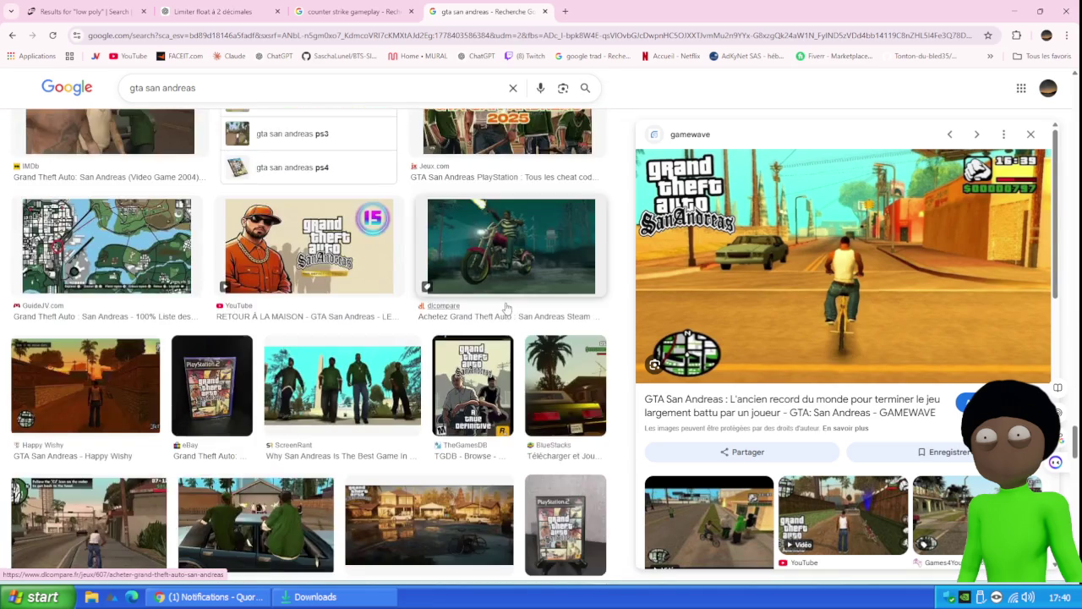
pyautogui.scroll(-3, 506, 304)
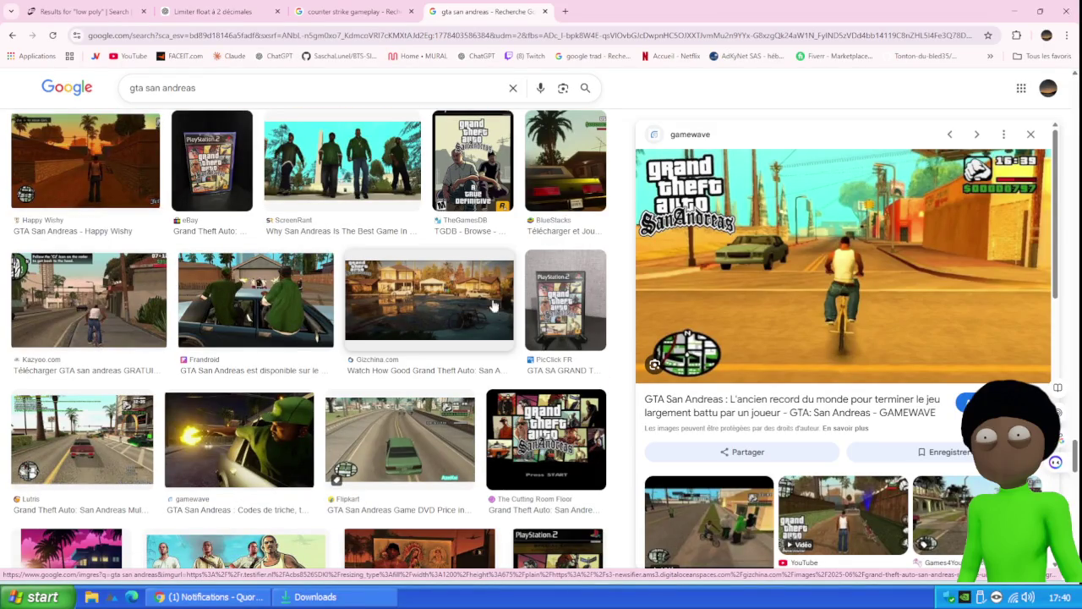
pyautogui.scroll(-3, 478, 319)
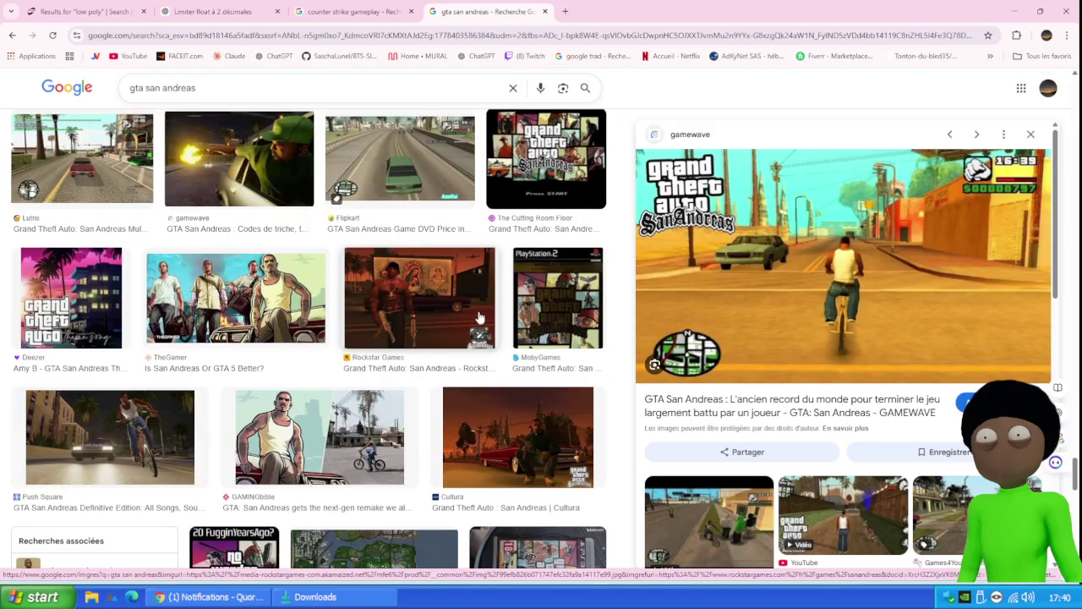
pyautogui.scroll(-3, 478, 317)
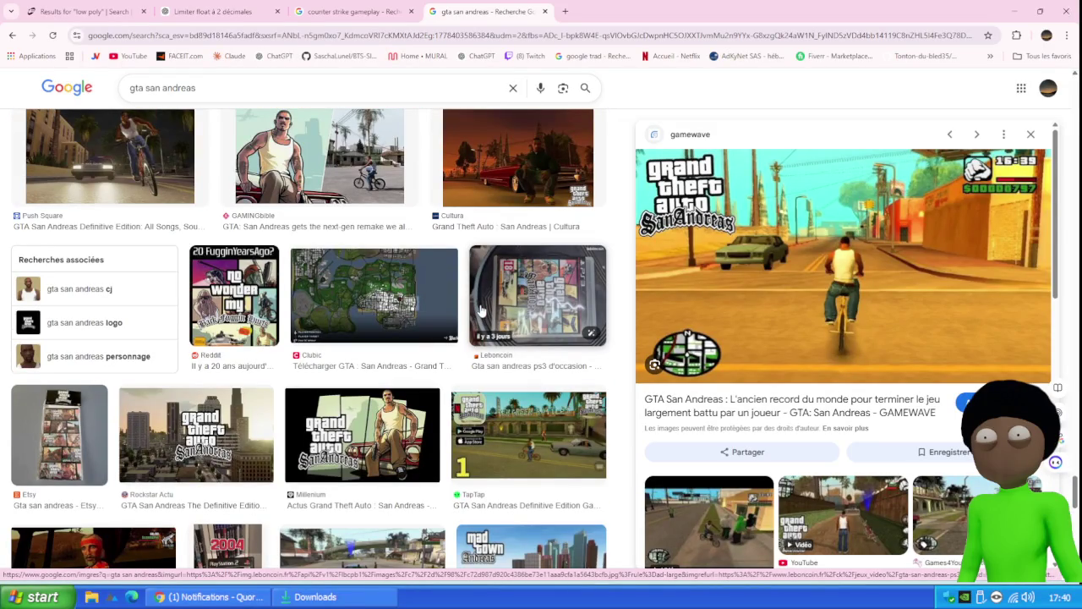
pyautogui.scroll(-3, 481, 311)
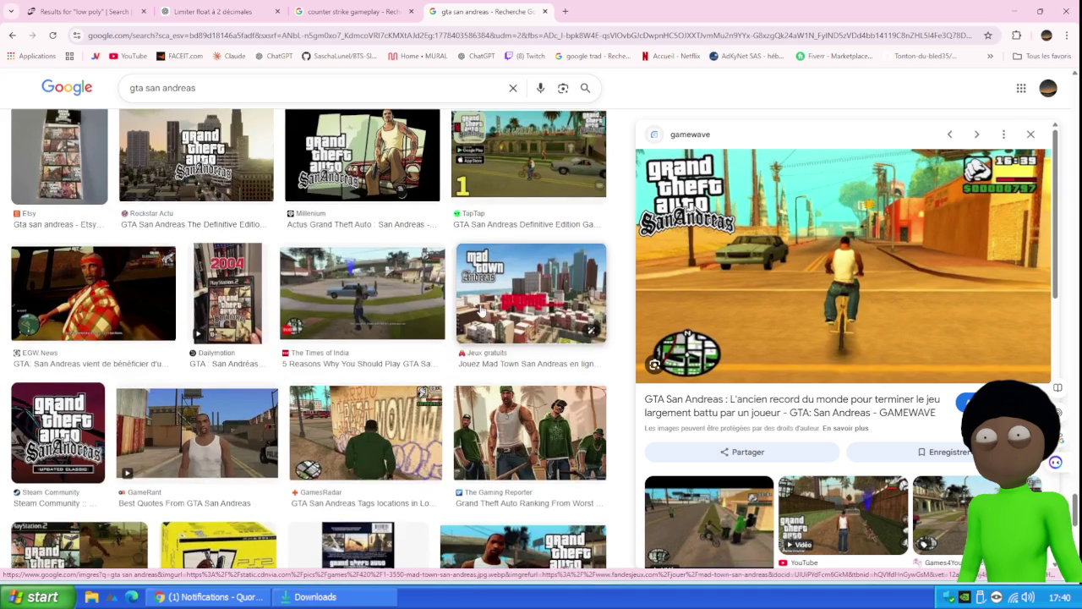
pyautogui.scroll(-10, 481, 312)
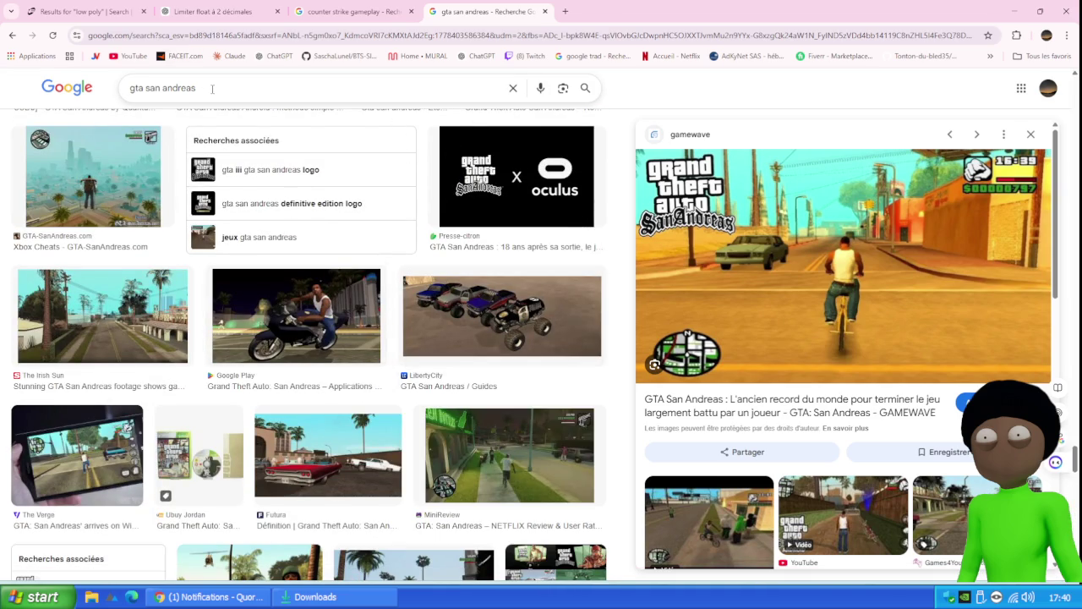
# Step: Search Google Images for 'animal crossing', refine it to 'animal crossing gameplay', then open a new tab
pyautogui.moveTo(232, 91); pyautogui.dragTo(126, 88)
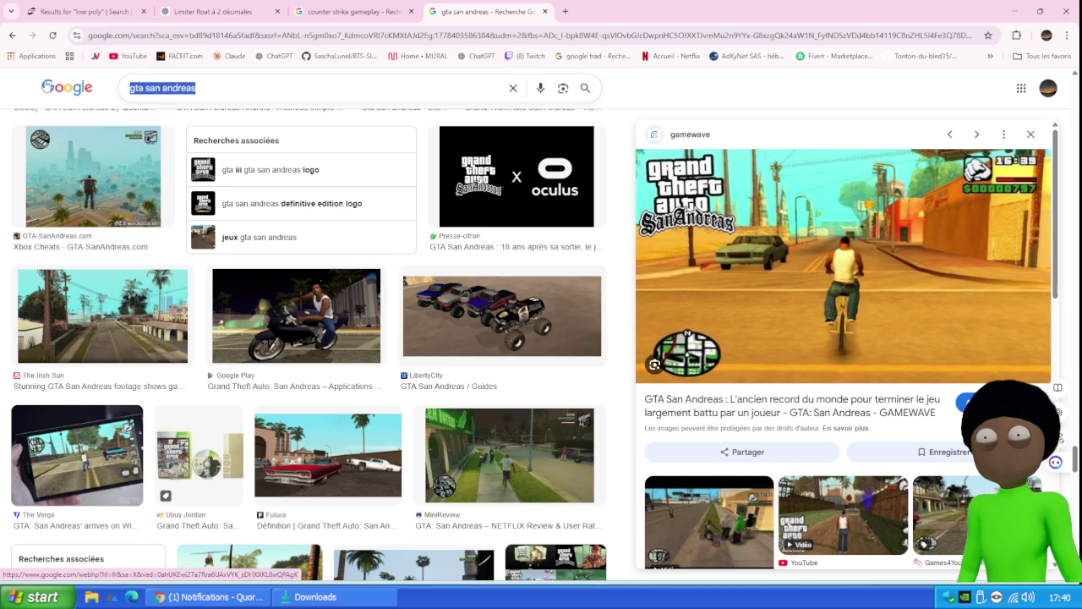
pyautogui.write('anim')
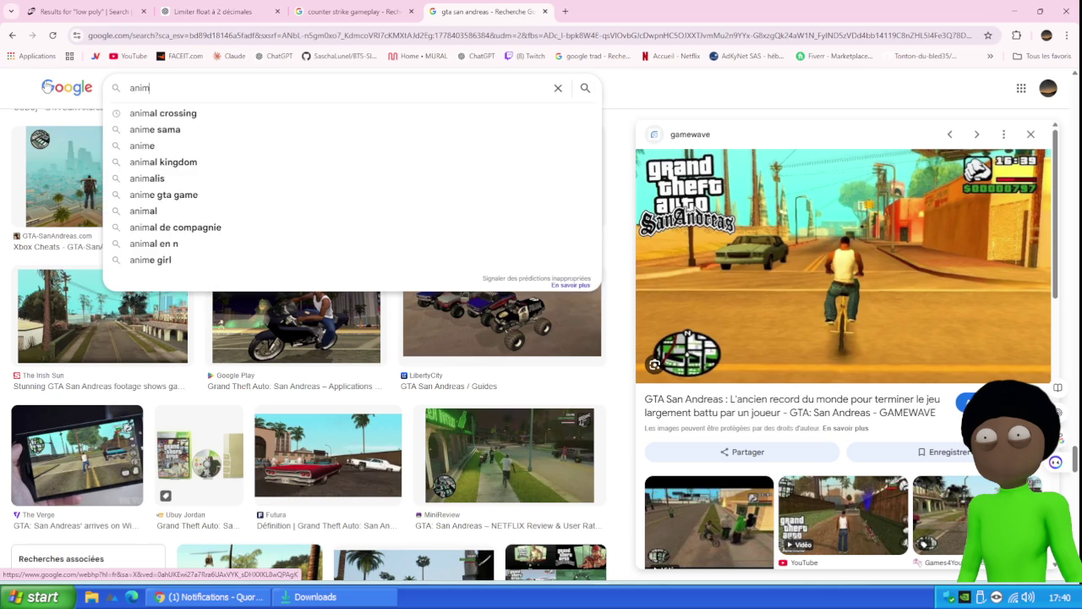
pyautogui.write('al crossing')
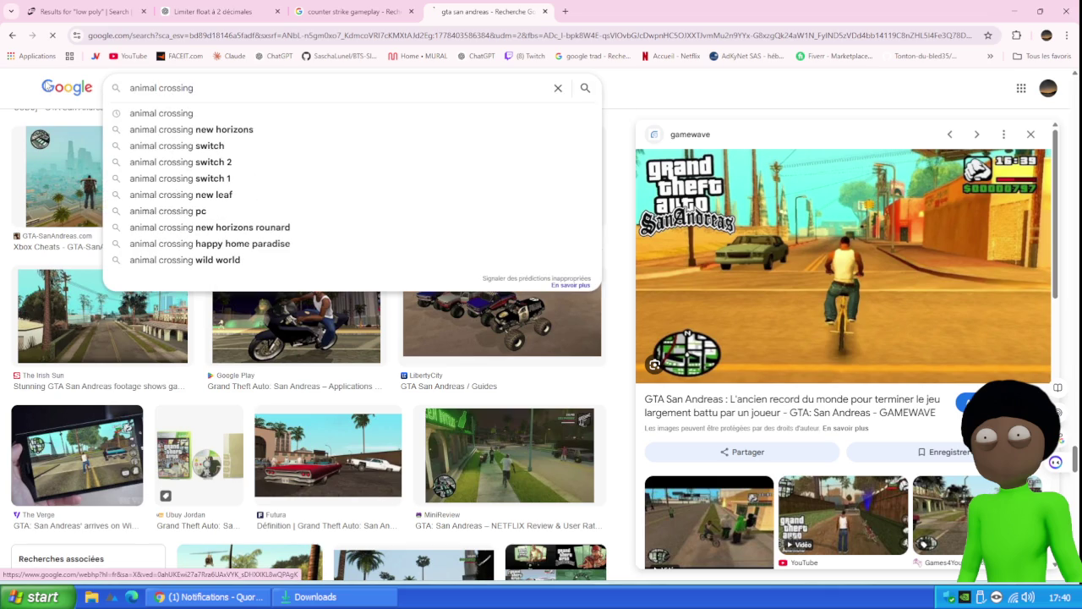
pyautogui.press('Return')
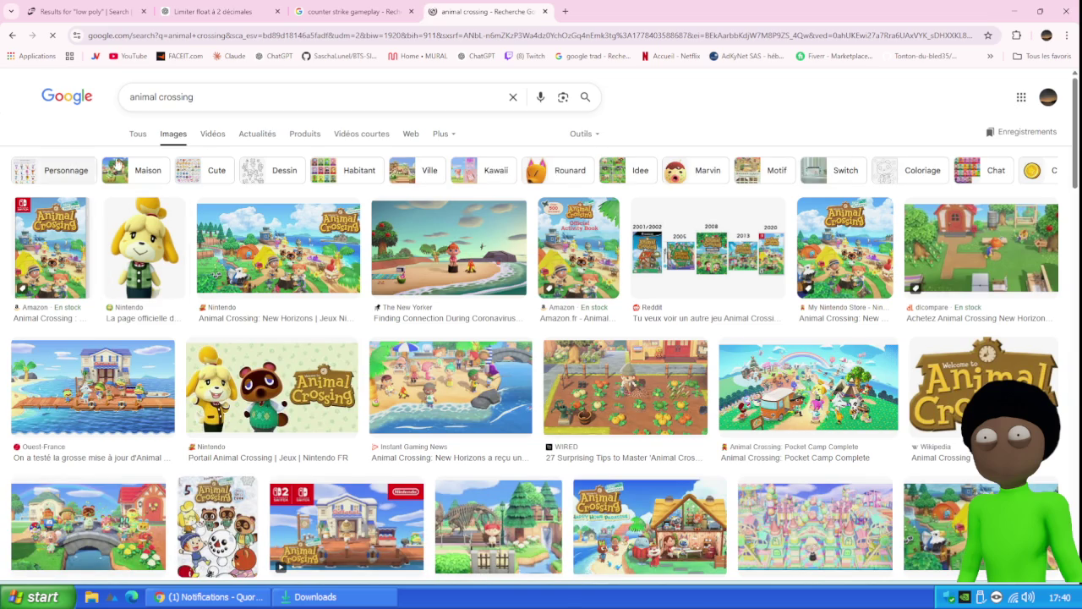
pyautogui.click(234, 96)
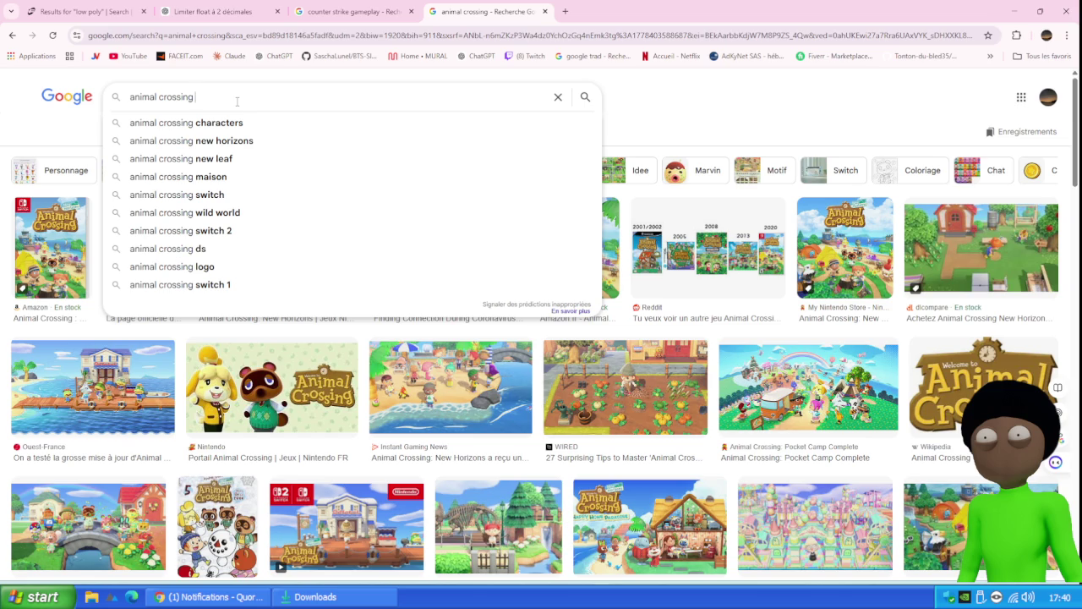
pyautogui.write('gameplay')
pyautogui.press('Return')
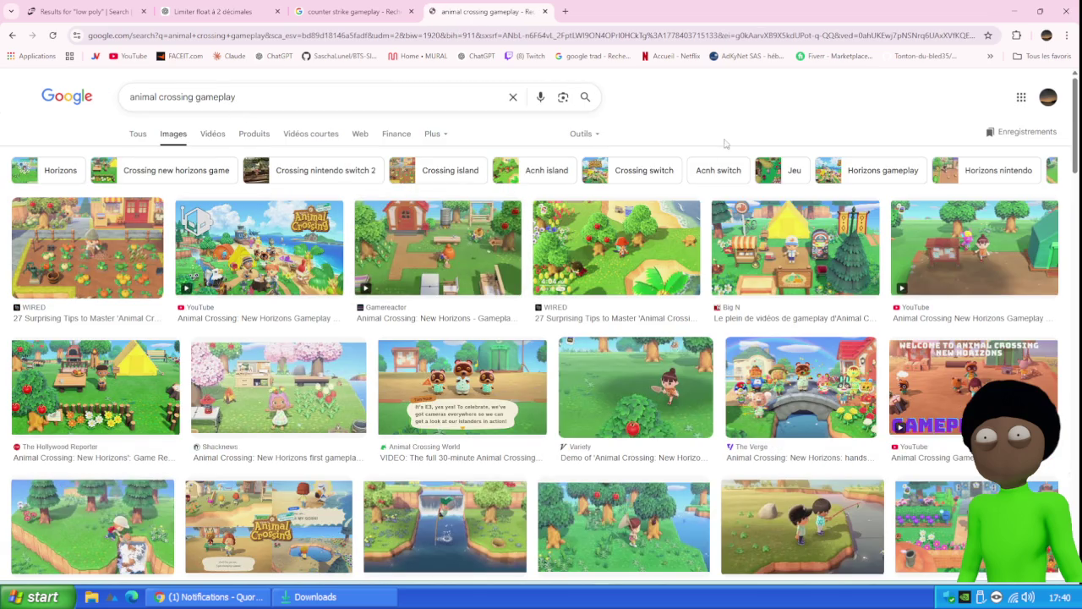
pyautogui.scroll(-2, 639, 244)
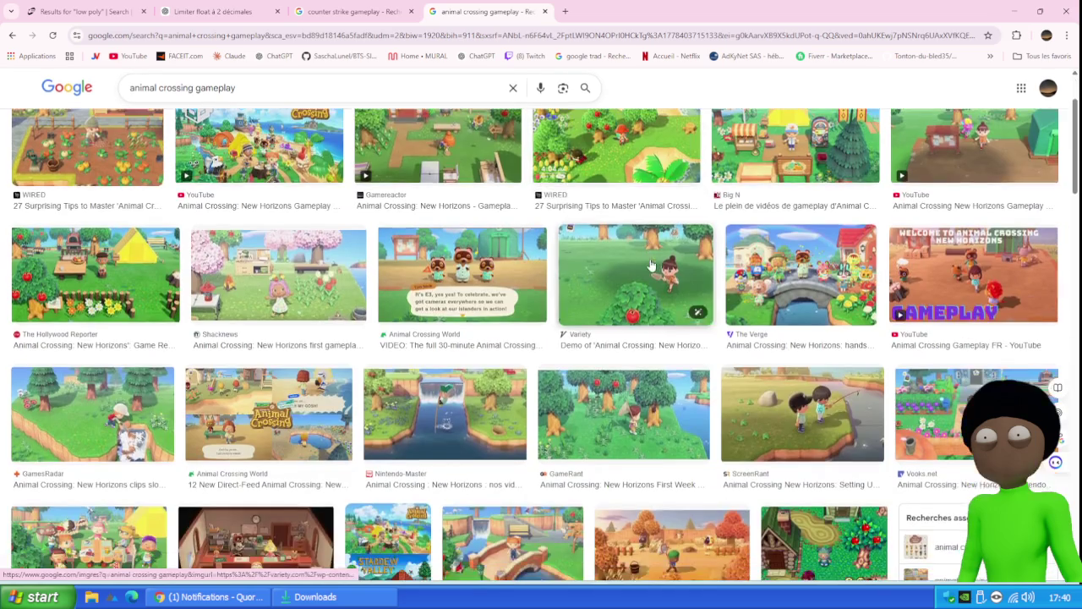
pyautogui.hotkey('ctrl', 't')
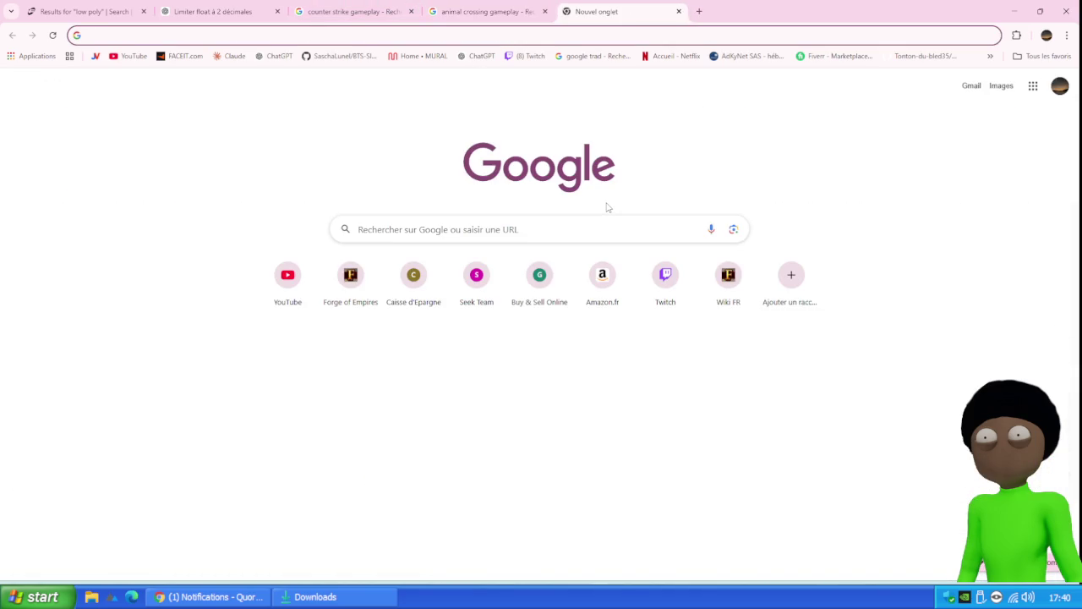
# Step: Search Google for 'game ui', removing the suggested word 'database'
pyautogui.write('game ui')
pyautogui.press('Down')
pyautogui.press('Return')
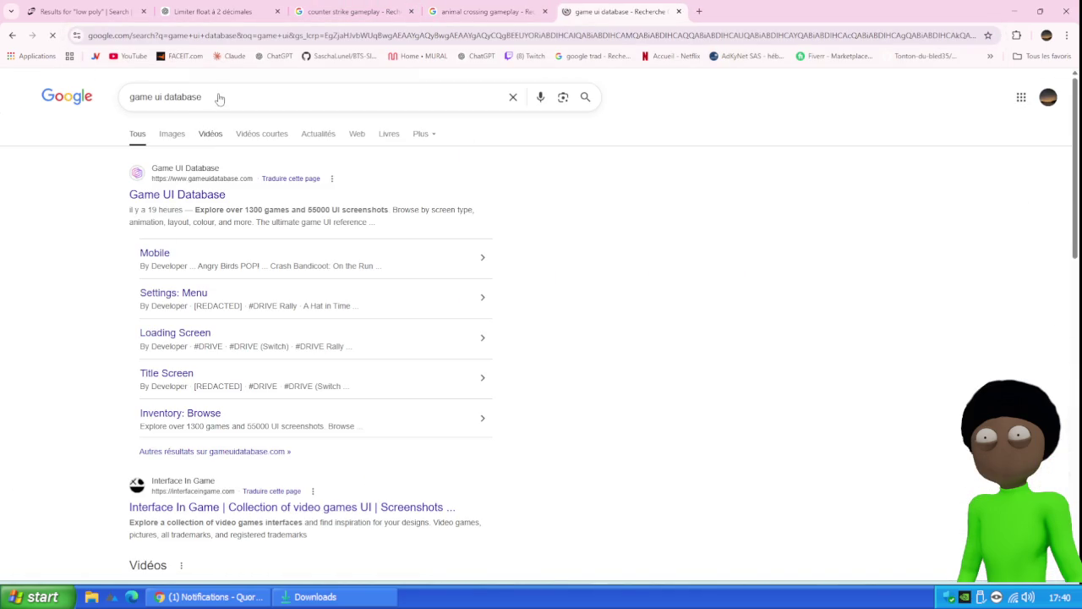
pyautogui.click(213, 96)
pyautogui.doubleClick(195, 97)
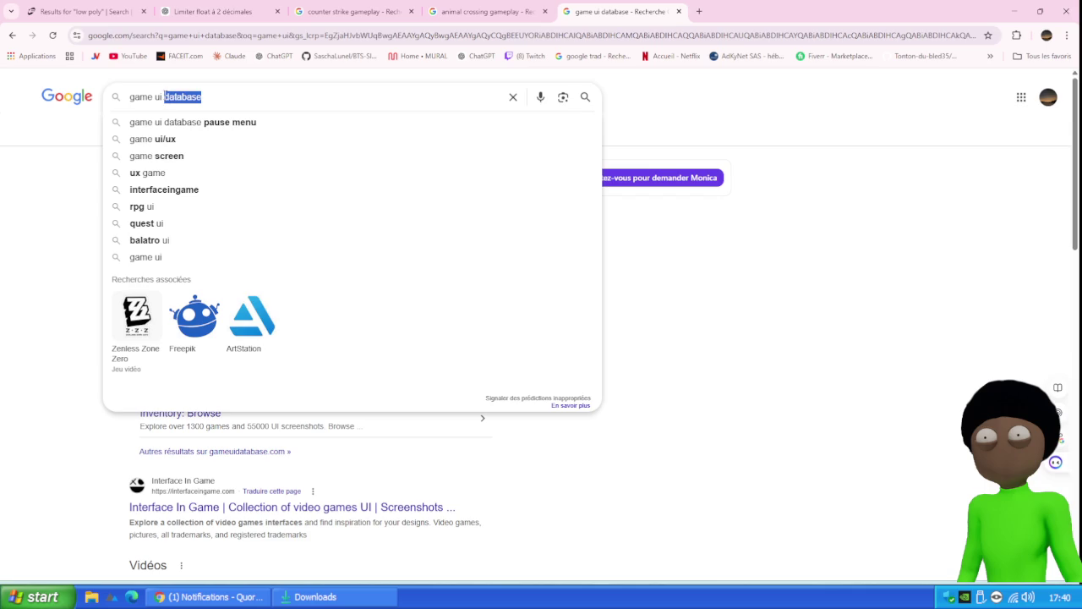
pyautogui.press('BackSpace')
pyautogui.press('Return')
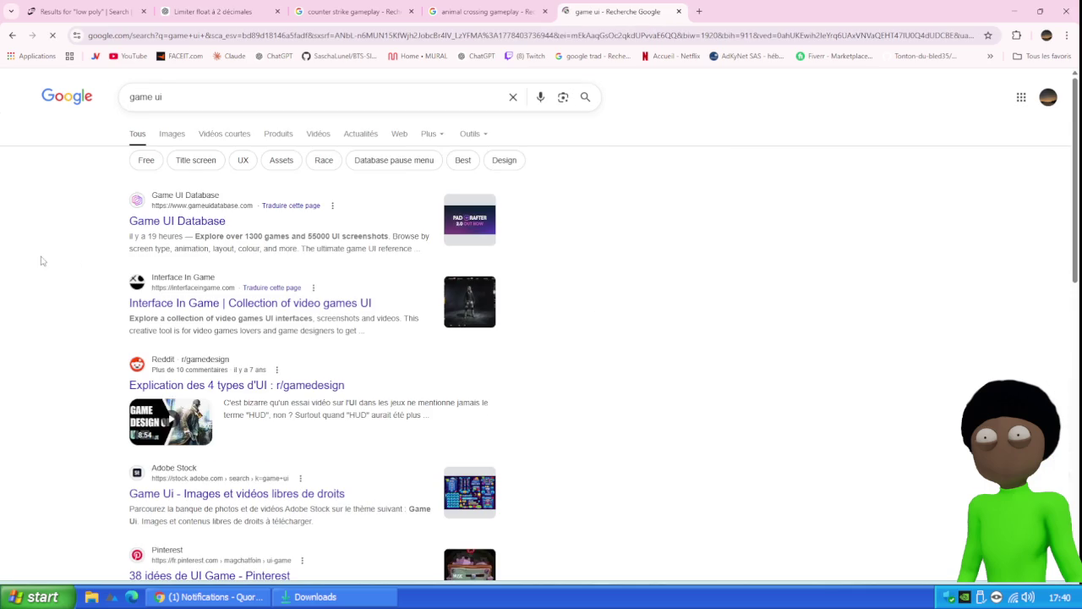
# Step: Open the Interface In Game site and browse its Screenshots gallery
pyautogui.click(235, 306)
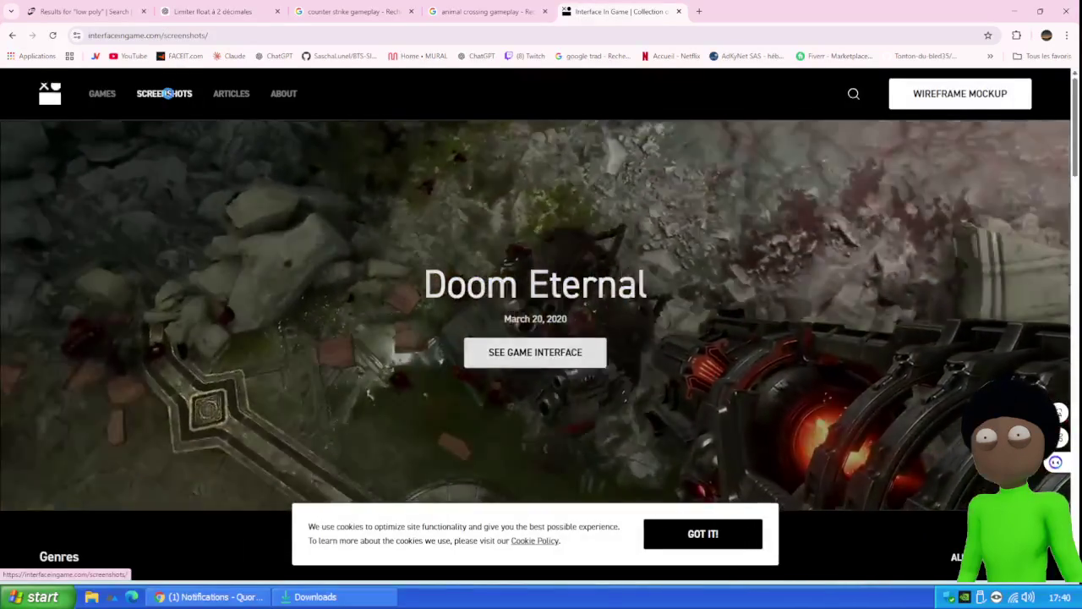
pyautogui.click(165, 94)
pyautogui.scroll(-3, 242, 294)
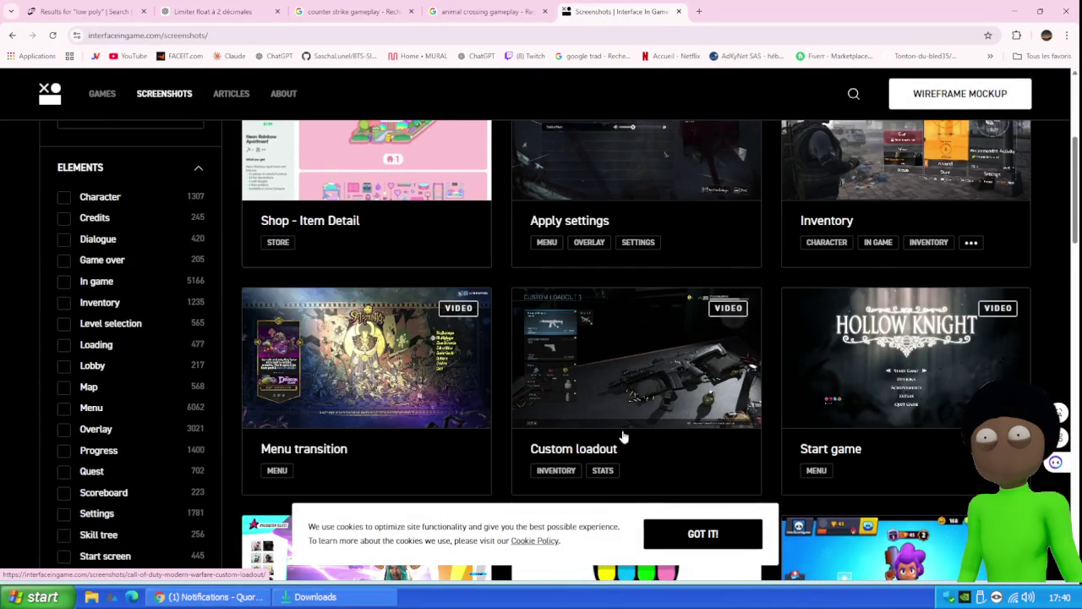
pyautogui.scroll(1, 696, 374)
pyautogui.scroll(1, 696, 374)
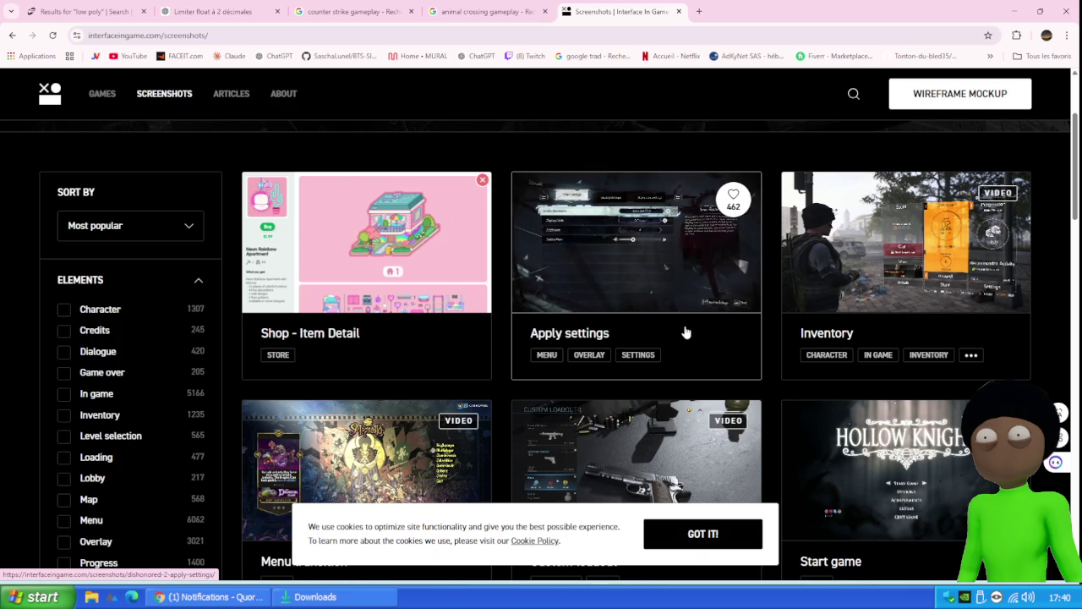
pyautogui.scroll(-5, 610, 264)
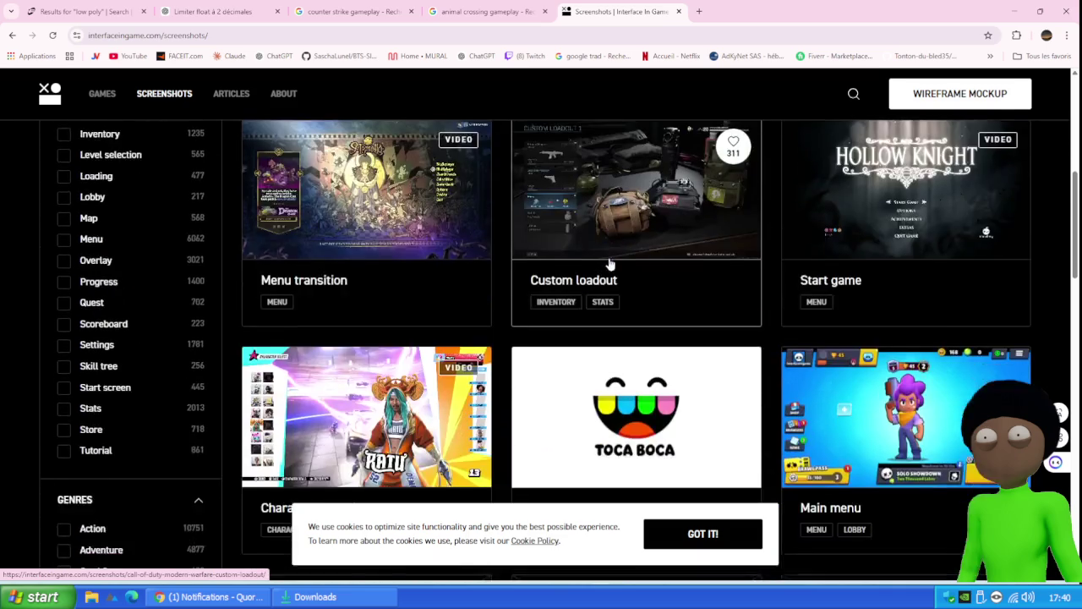
pyautogui.scroll(-4, 610, 265)
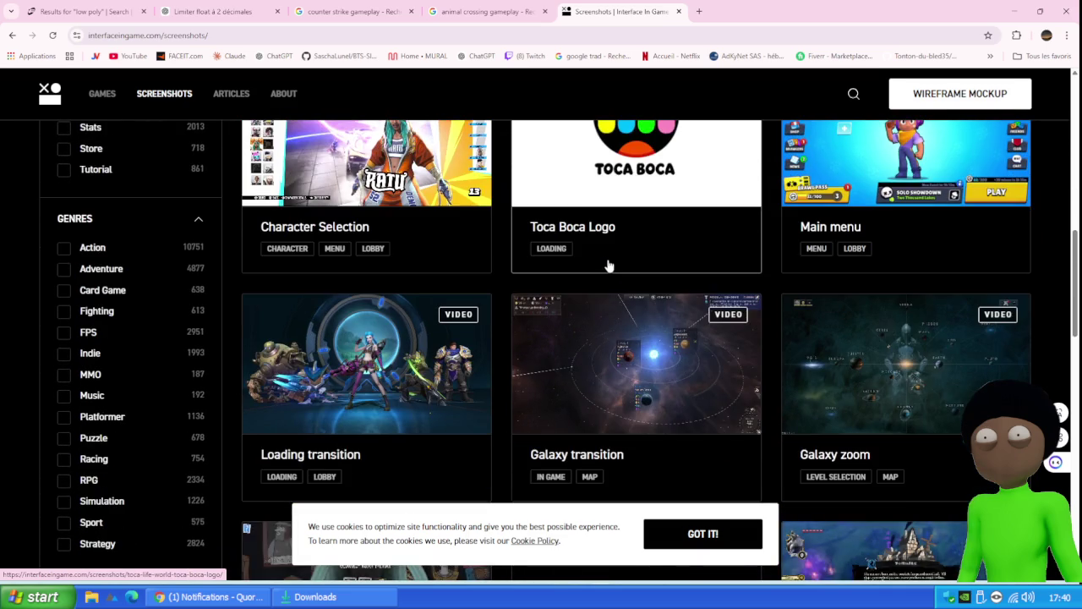
pyautogui.scroll(-1, 605, 270)
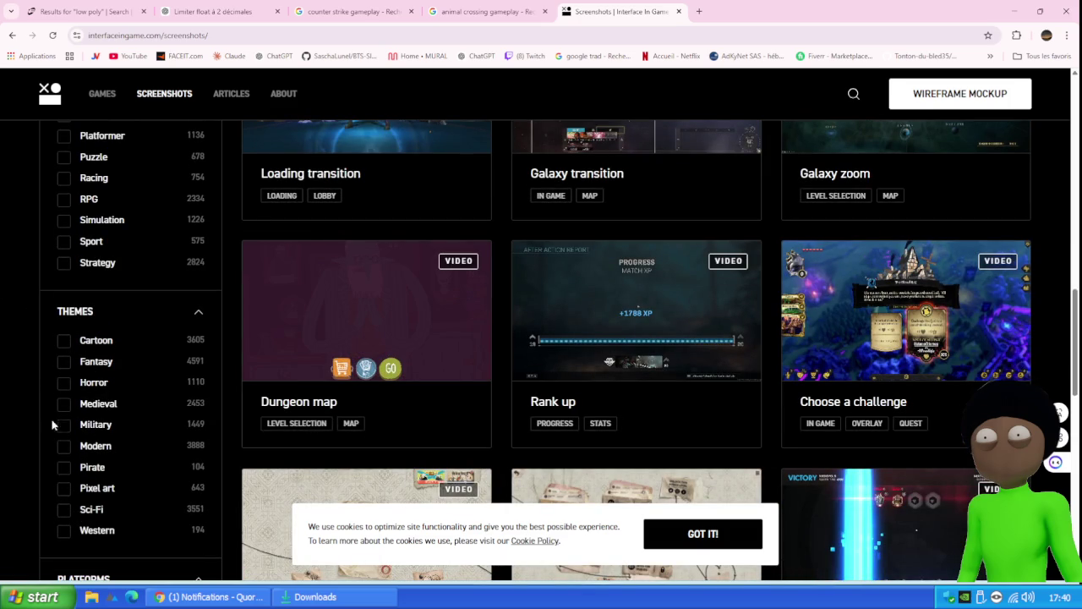
pyautogui.rightClick(66, 501)
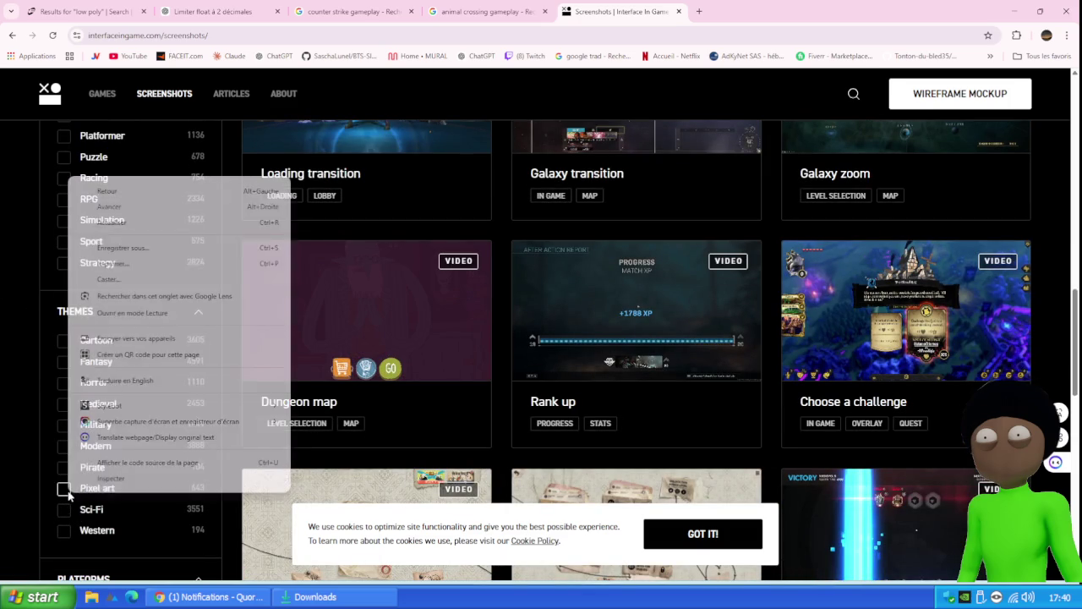
pyautogui.click(22, 405)
# Step: Filter the screenshots to the Cartoon theme and browse the results
pyautogui.click(65, 340)
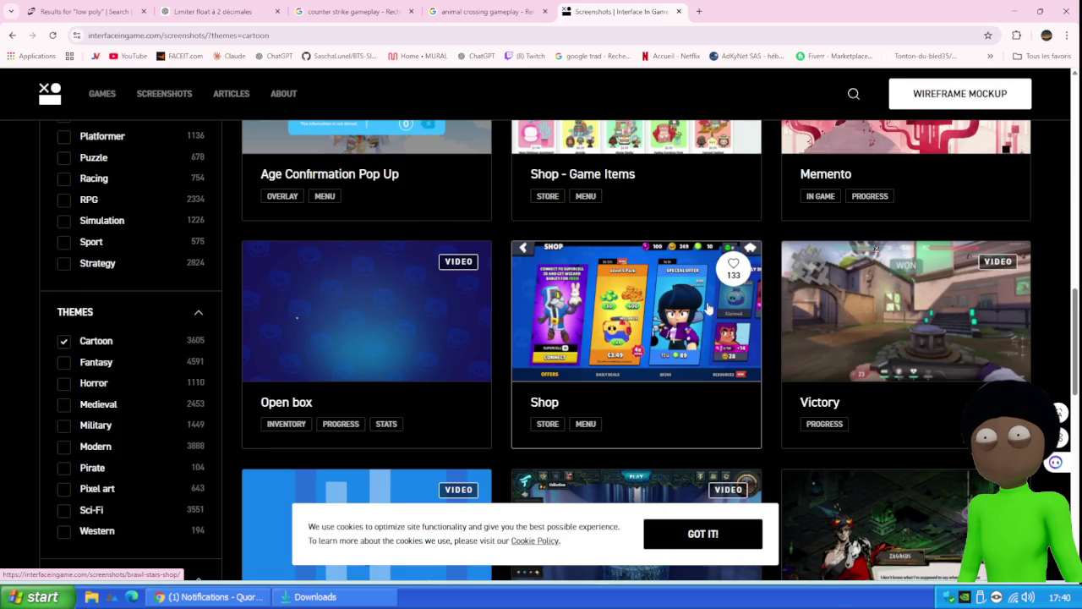
pyautogui.scroll(-1, 836, 310)
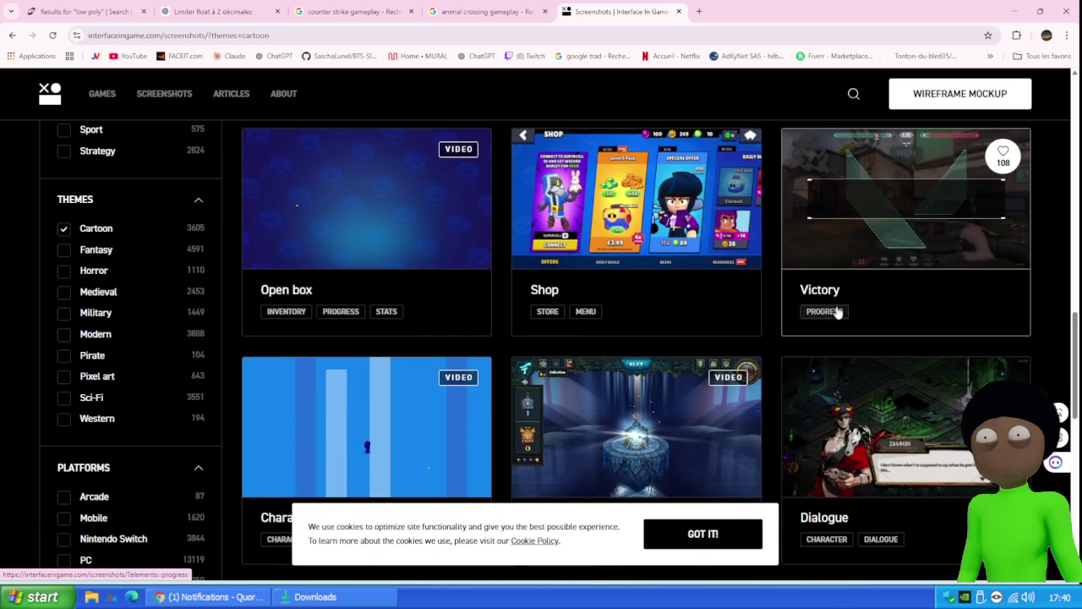
pyautogui.scroll(-2, 836, 322)
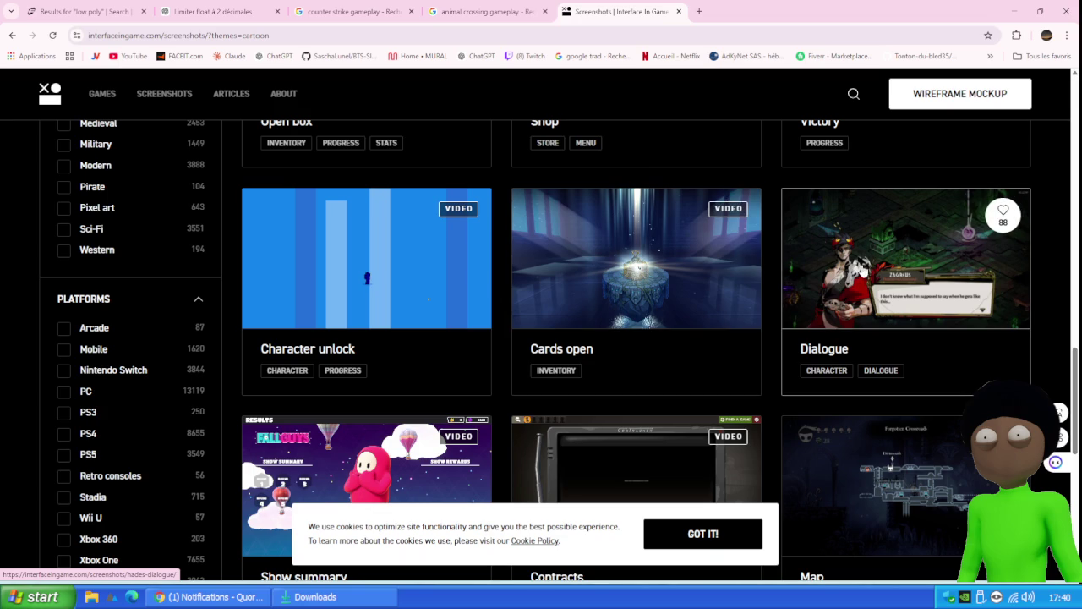
pyautogui.scroll(-3, 415, 254)
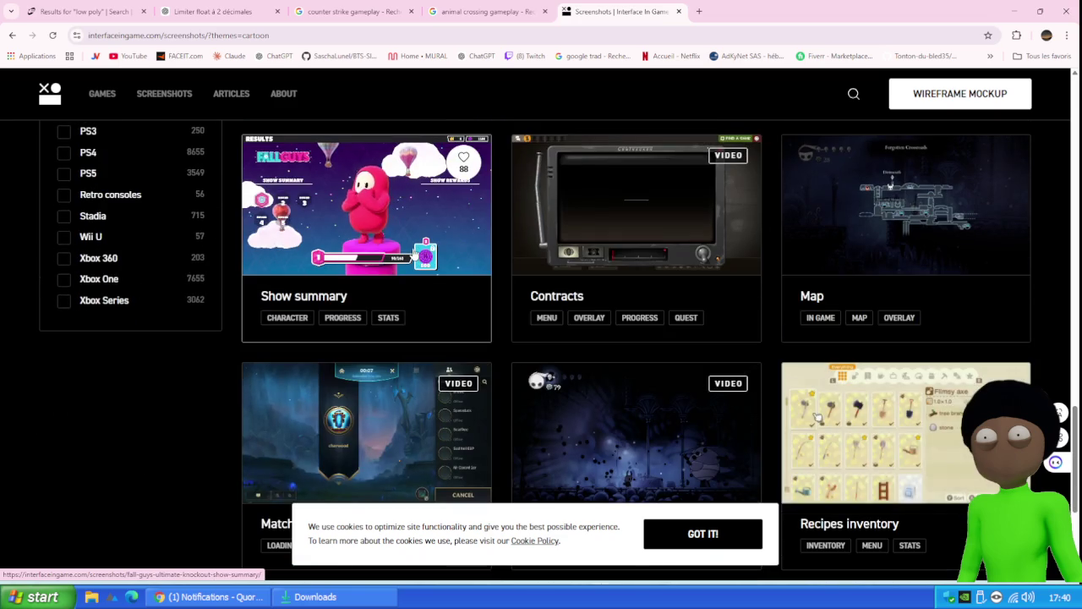
pyautogui.scroll(-2, 415, 254)
pyautogui.scroll(8, 469, 251)
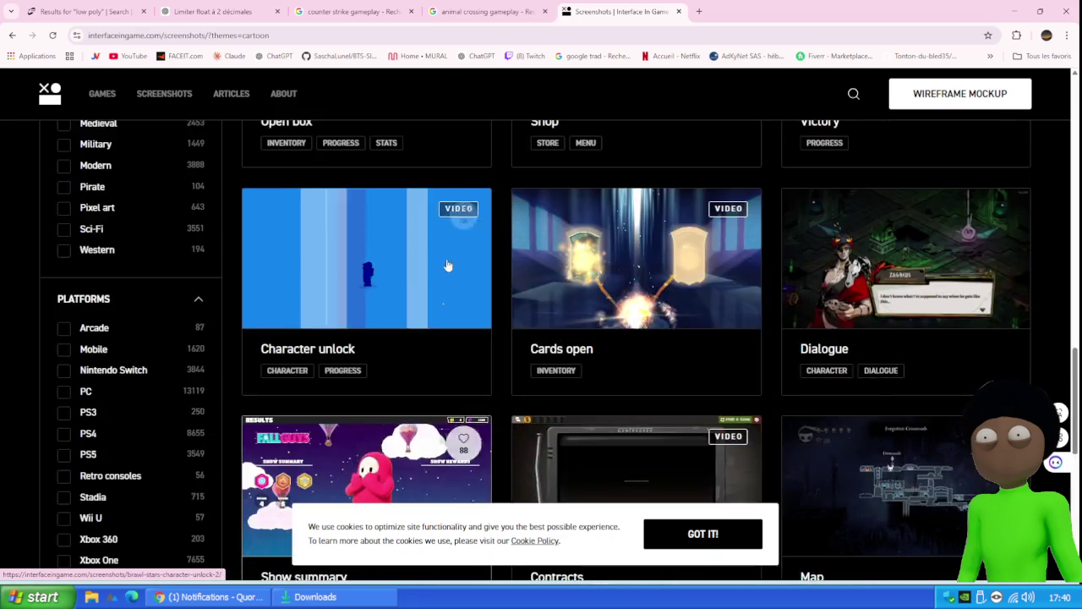
pyautogui.rightClick(279, 310)
pyautogui.press('Escape')
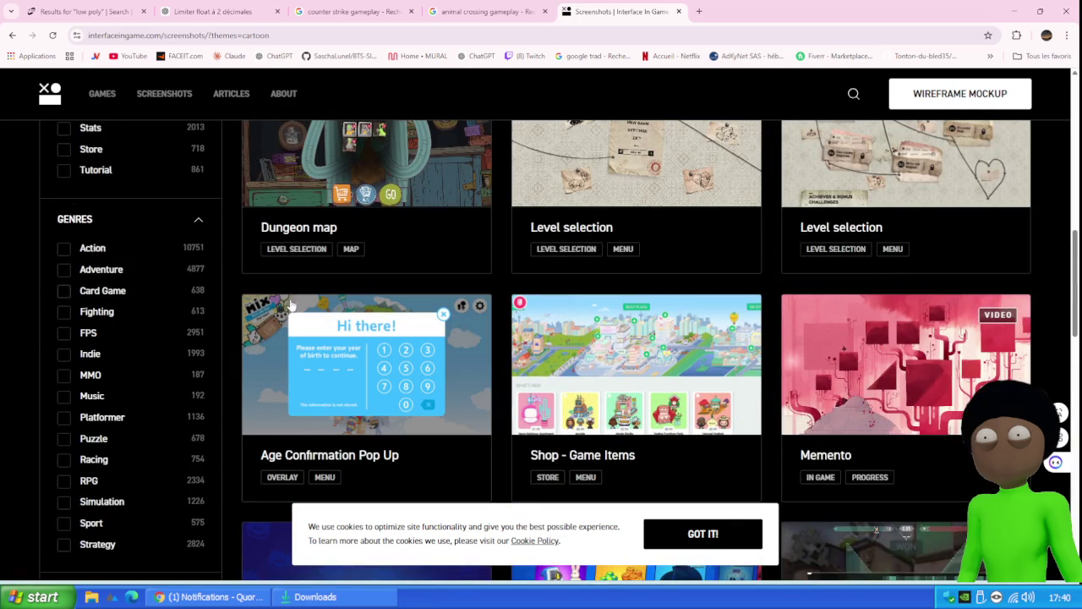
pyautogui.scroll(2, 469, 264)
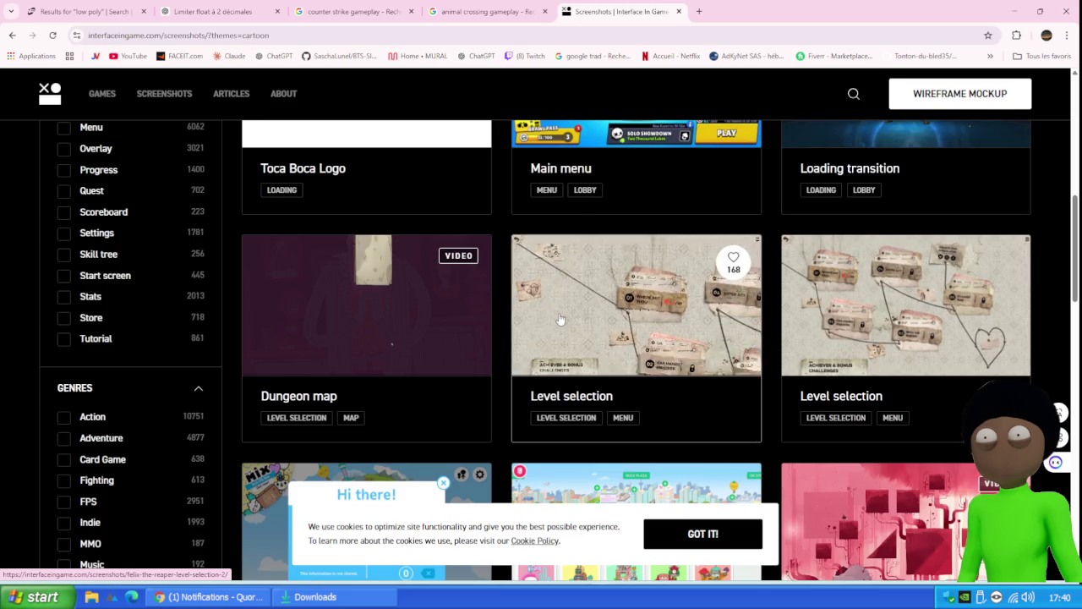
pyautogui.scroll(2, 558, 319)
pyautogui.scroll(2, 515, 274)
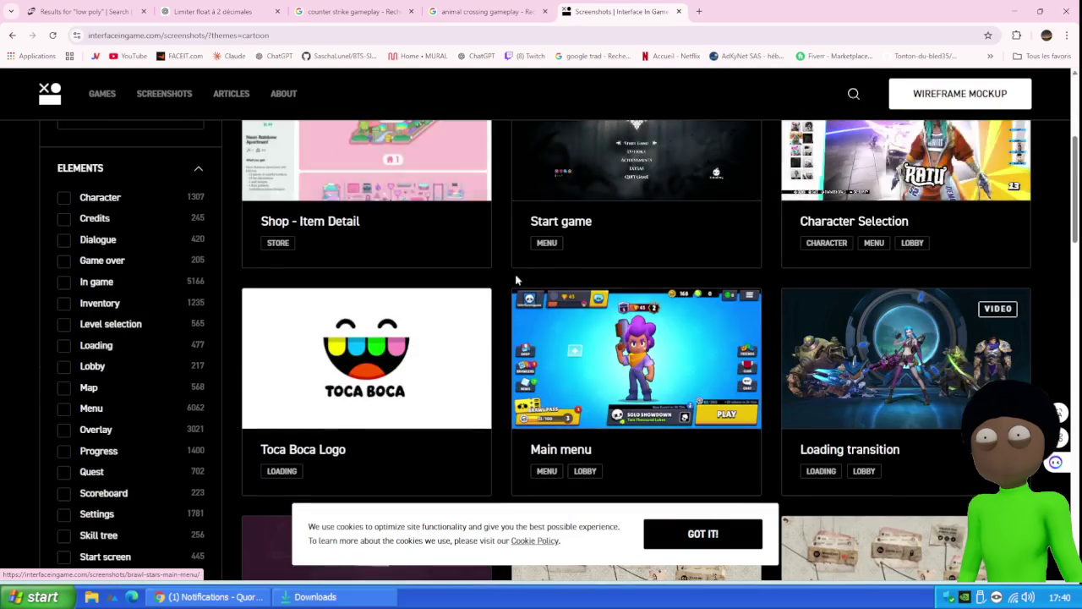
pyautogui.rightClick(363, 339)
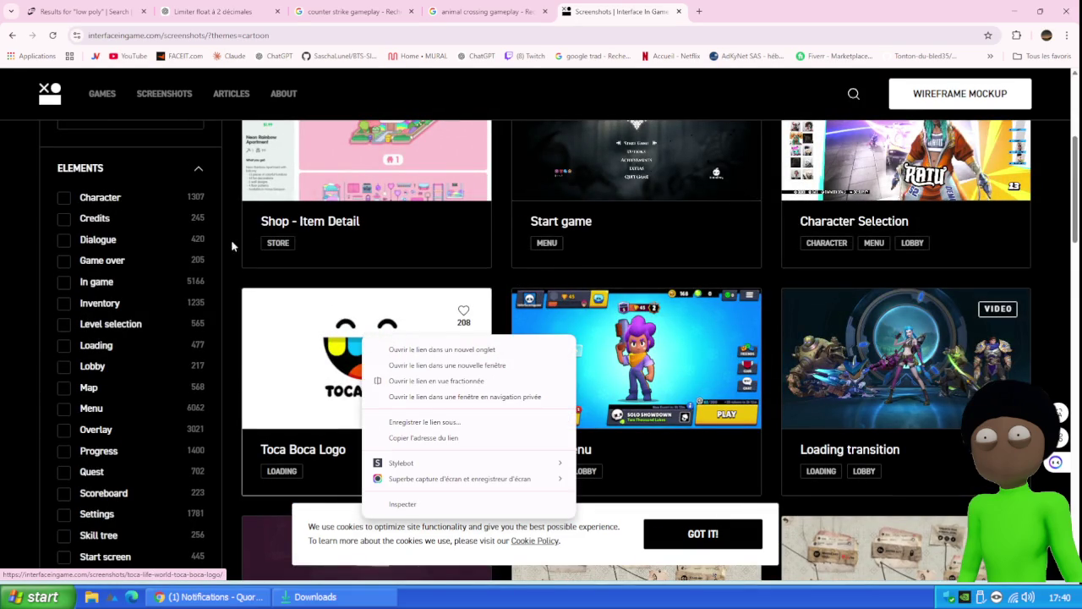
pyautogui.click(11, 266)
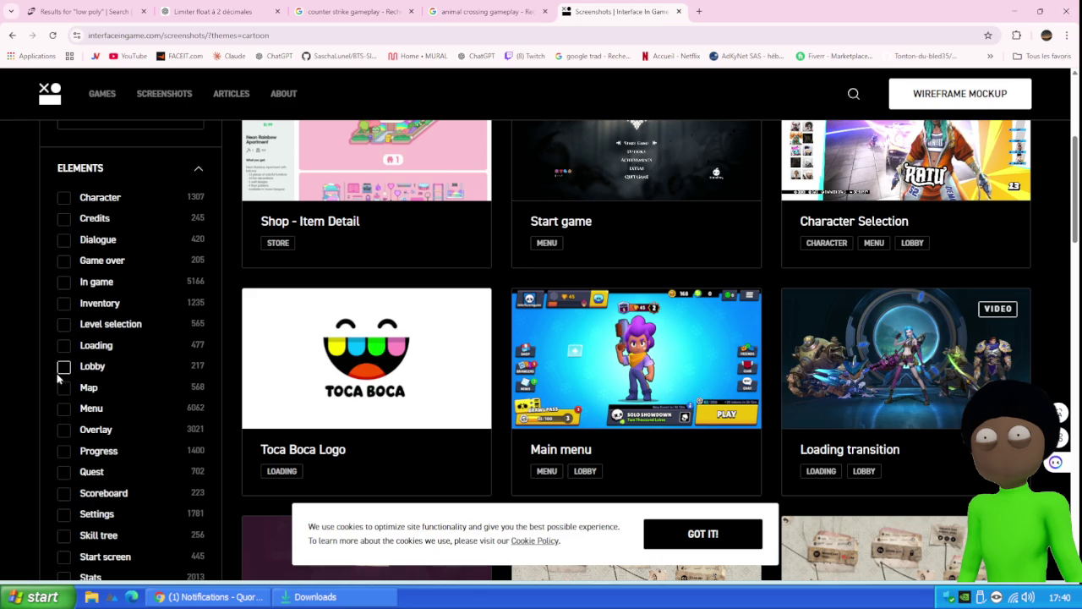
# Step: Add the Overlay element filter from the sidebar
pyautogui.scroll(-1, 102, 389)
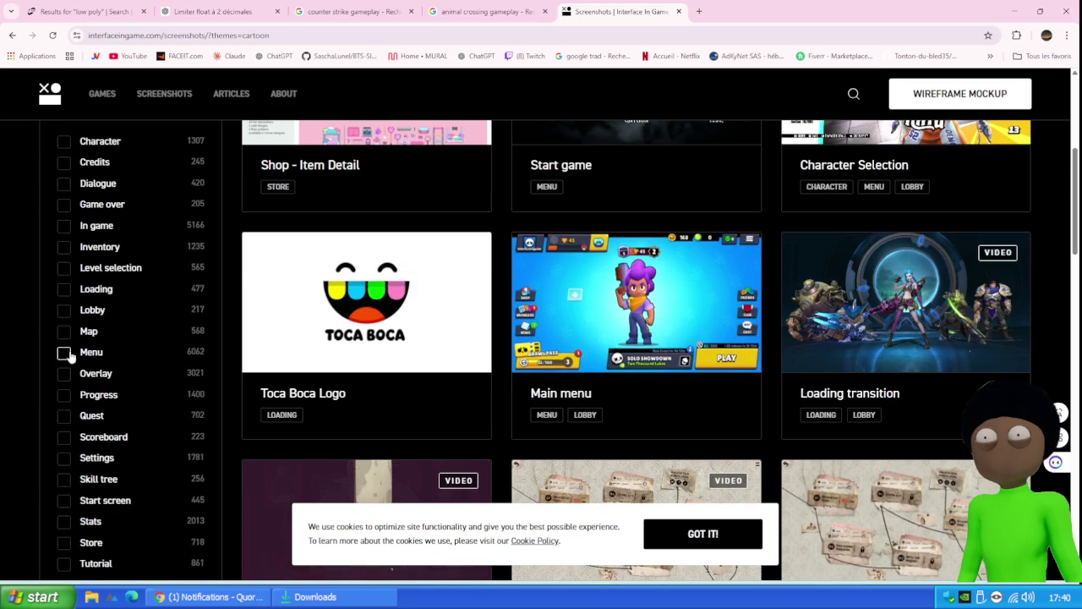
pyautogui.scroll(-1, 69, 355)
pyautogui.click(63, 317)
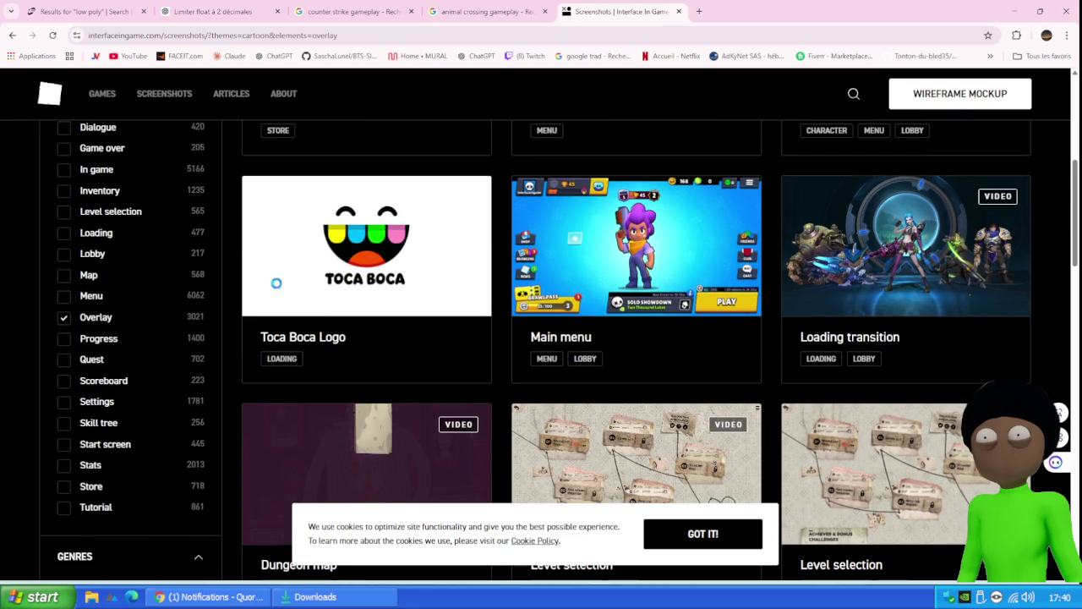
pyautogui.rightClick(411, 166)
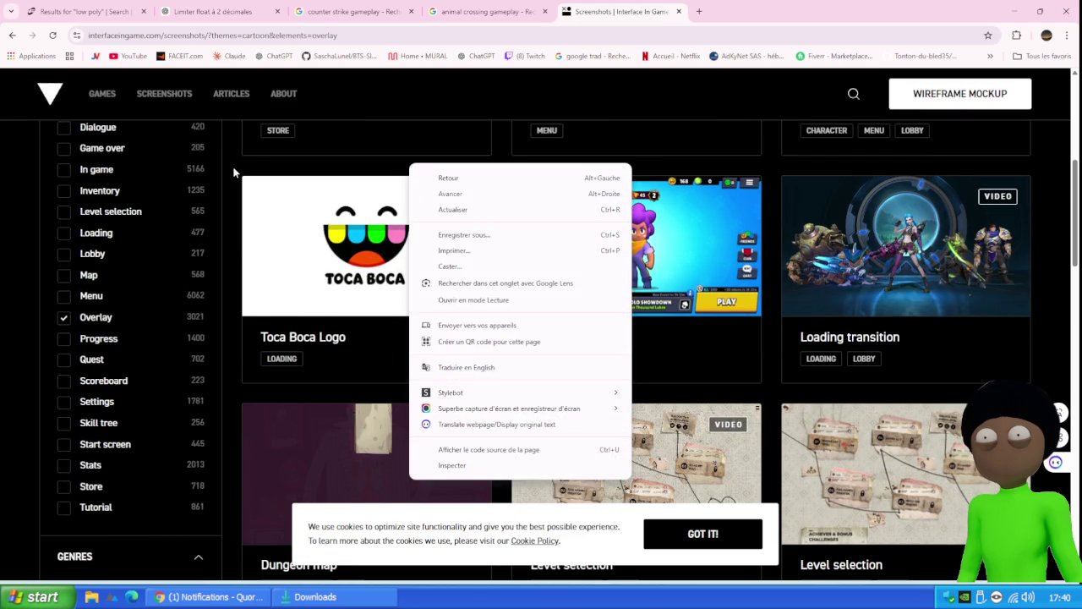
pyautogui.click(233, 167)
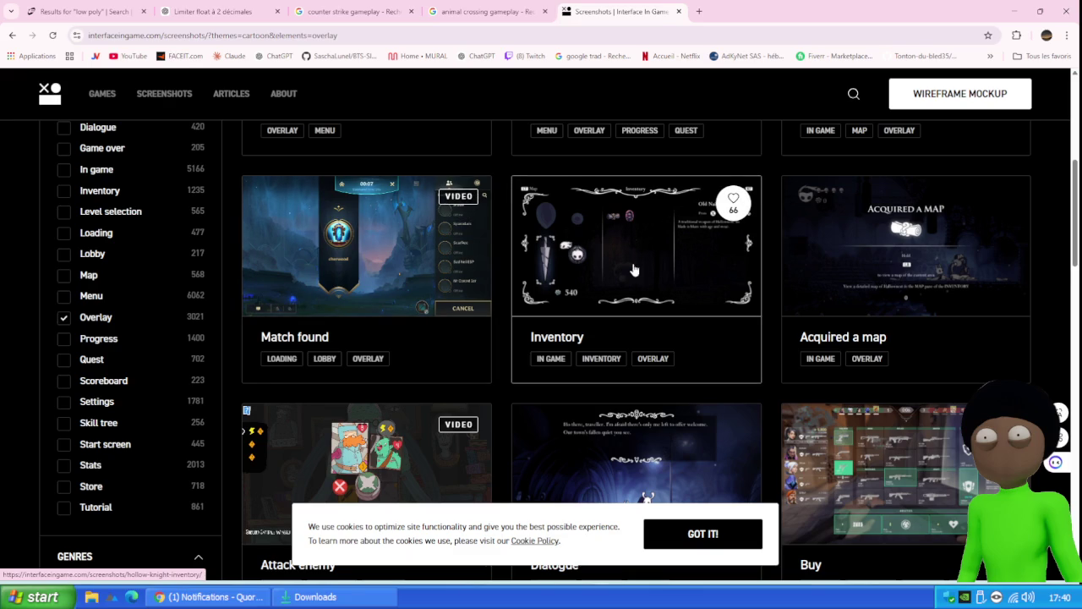
pyautogui.scroll(3, 626, 266)
pyautogui.scroll(-2, 592, 249)
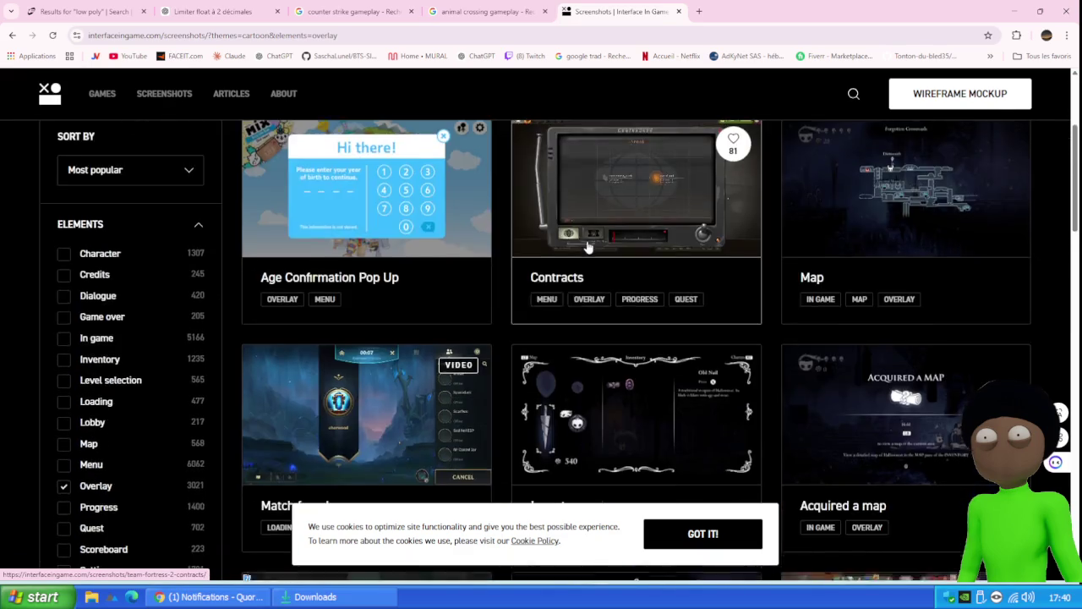
pyautogui.scroll(-7, 588, 246)
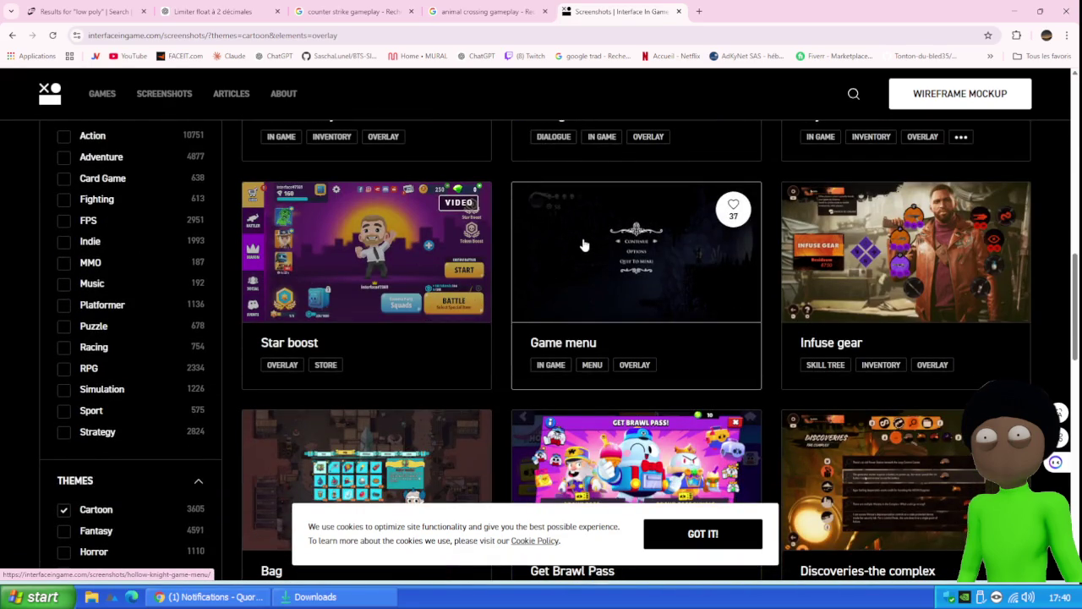
pyautogui.scroll(-4, 584, 246)
pyautogui.scroll(-2, 101, 303)
pyautogui.scroll(3, 106, 292)
pyautogui.scroll(4, 110, 265)
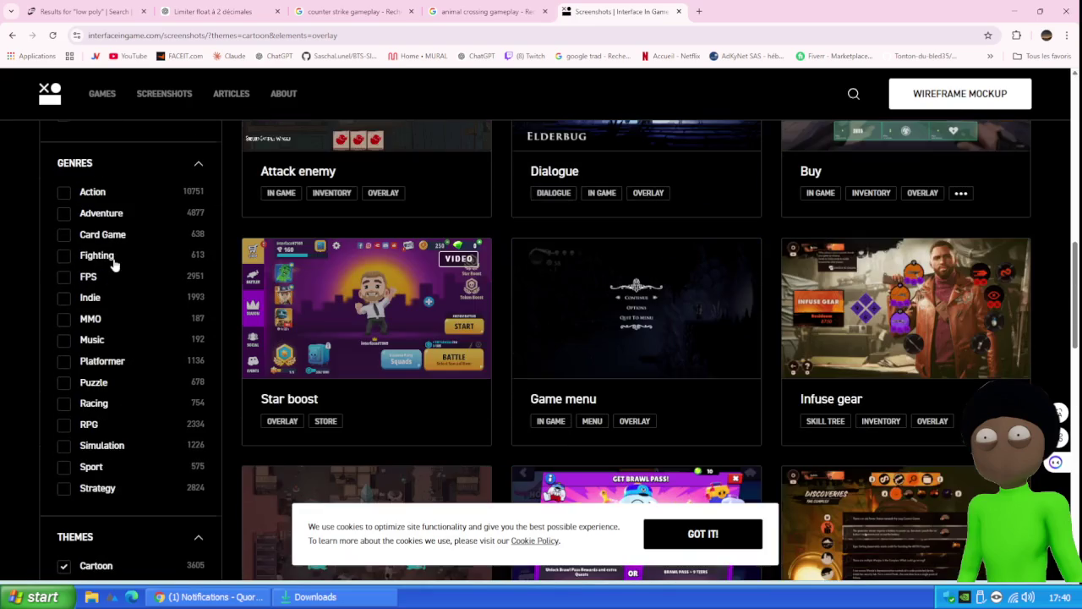
pyautogui.scroll(-5, 97, 381)
pyautogui.scroll(-4, 142, 313)
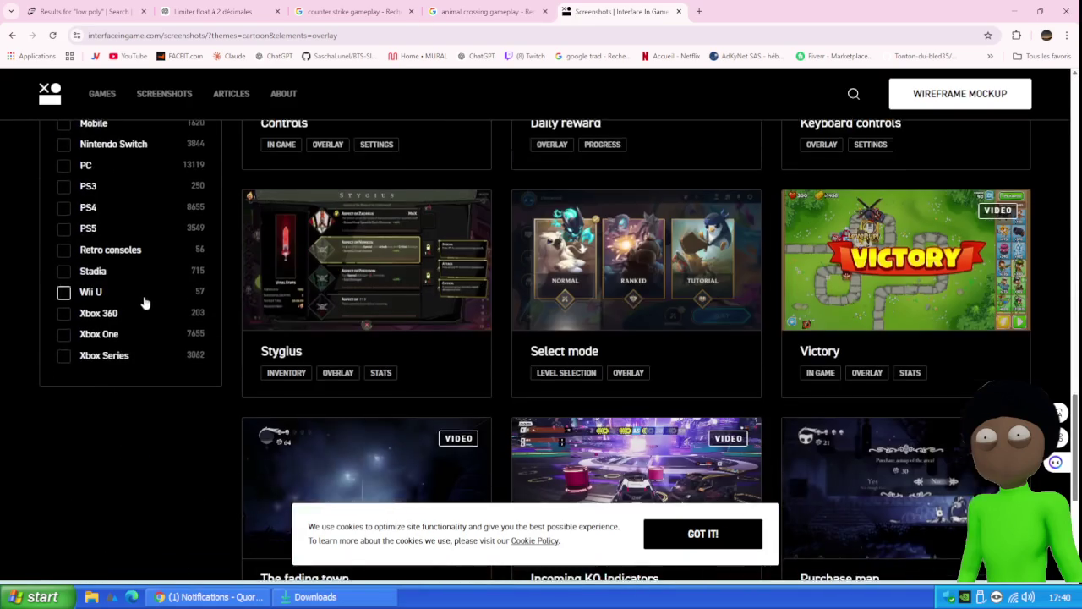
pyautogui.scroll(2, 145, 292)
pyautogui.scroll(3, 144, 273)
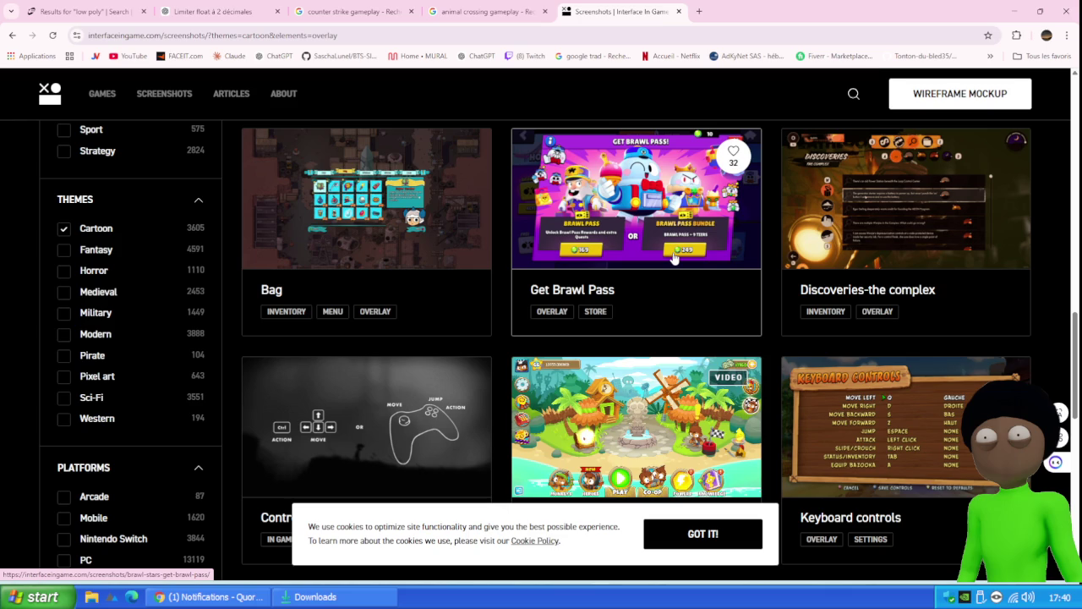
pyautogui.scroll(4, 144, 270)
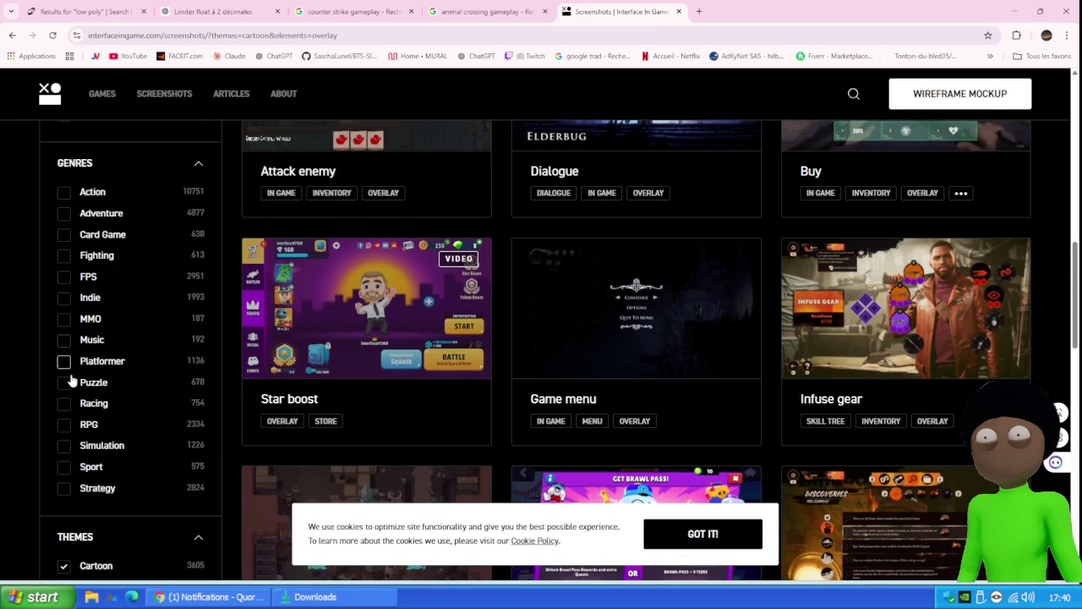
pyautogui.click(63, 277)
# Step: Browse the filtered cartoon overlay screenshot results
pyautogui.rightClick(324, 226)
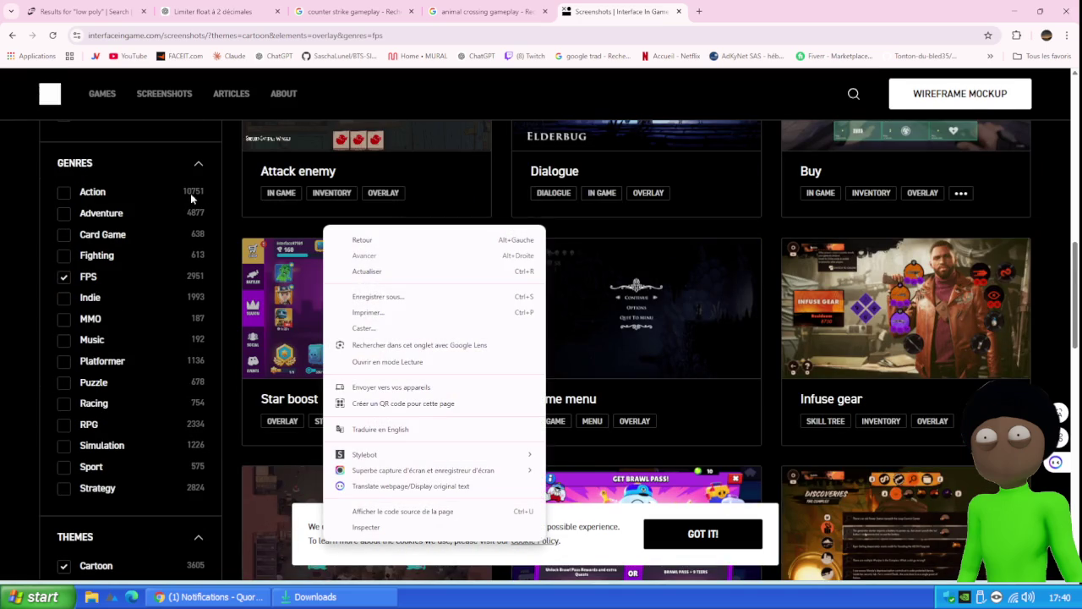
pyautogui.click(223, 193)
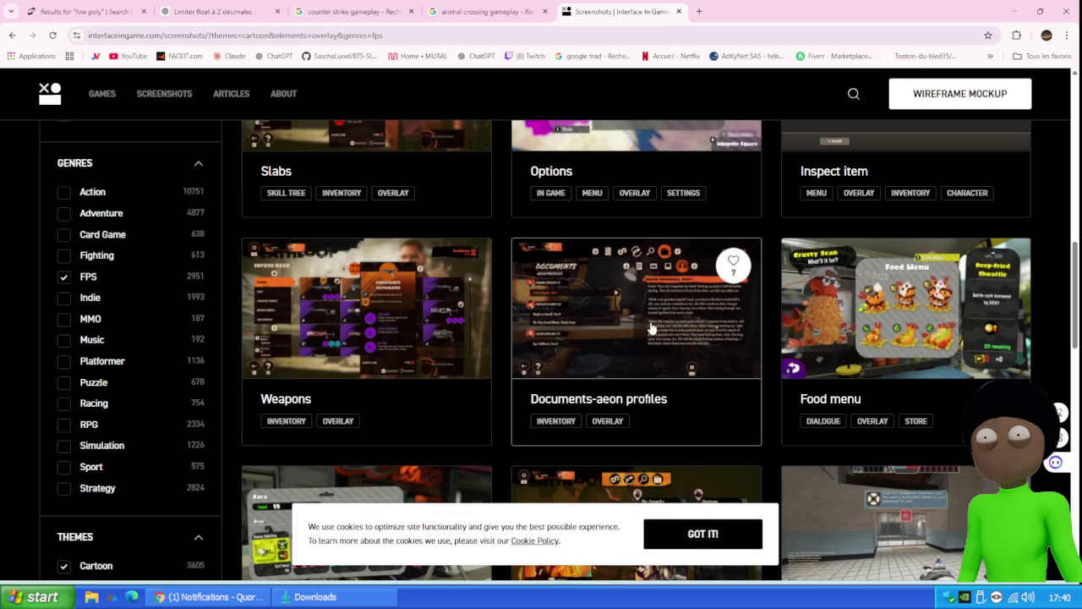
pyautogui.scroll(3, 554, 313)
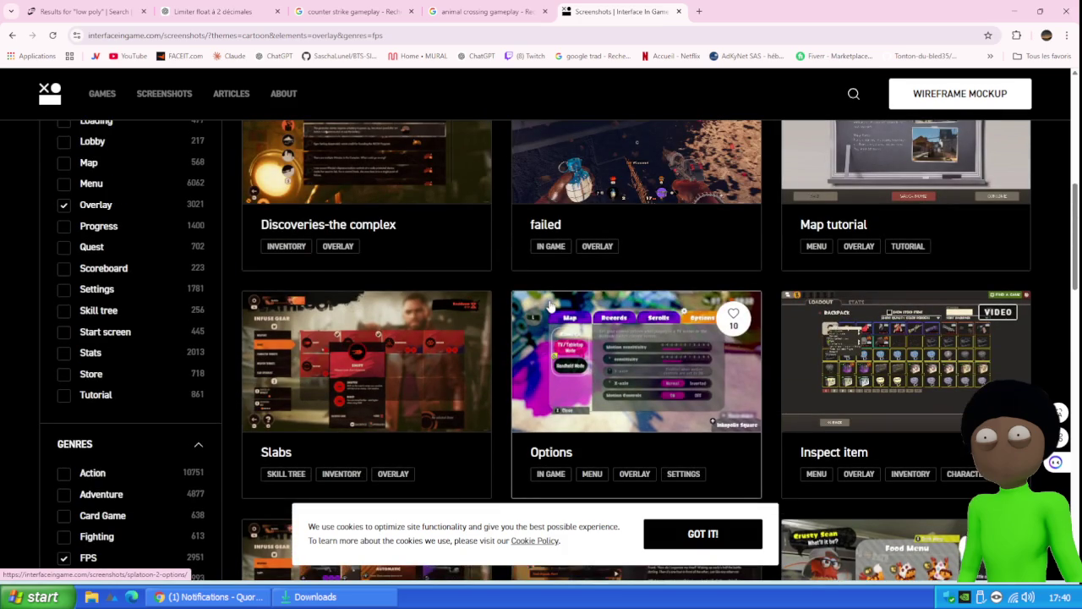
pyautogui.scroll(2, 550, 305)
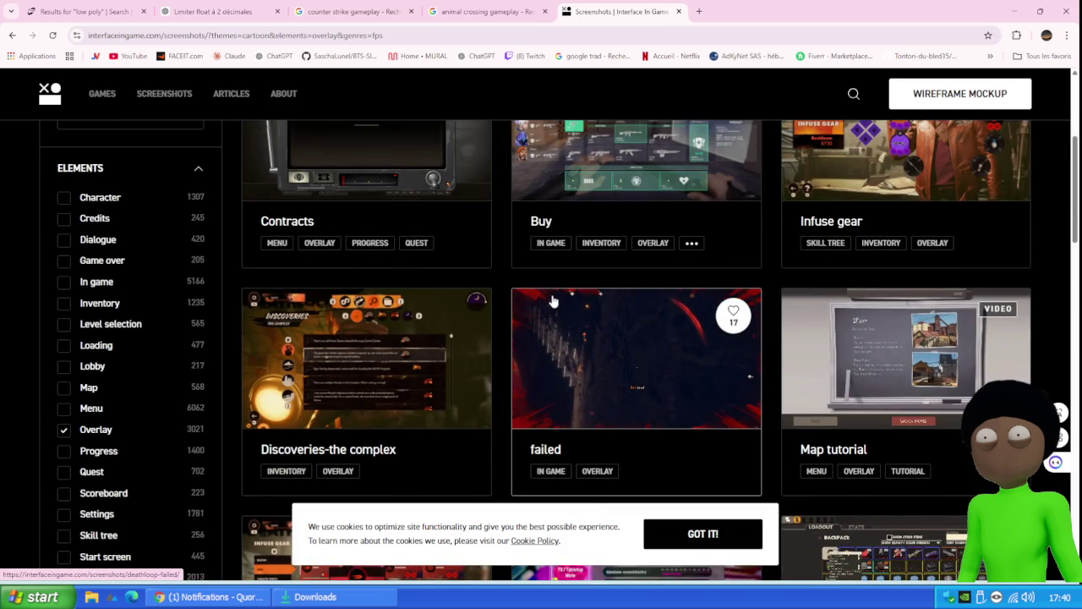
pyautogui.scroll(2, 551, 301)
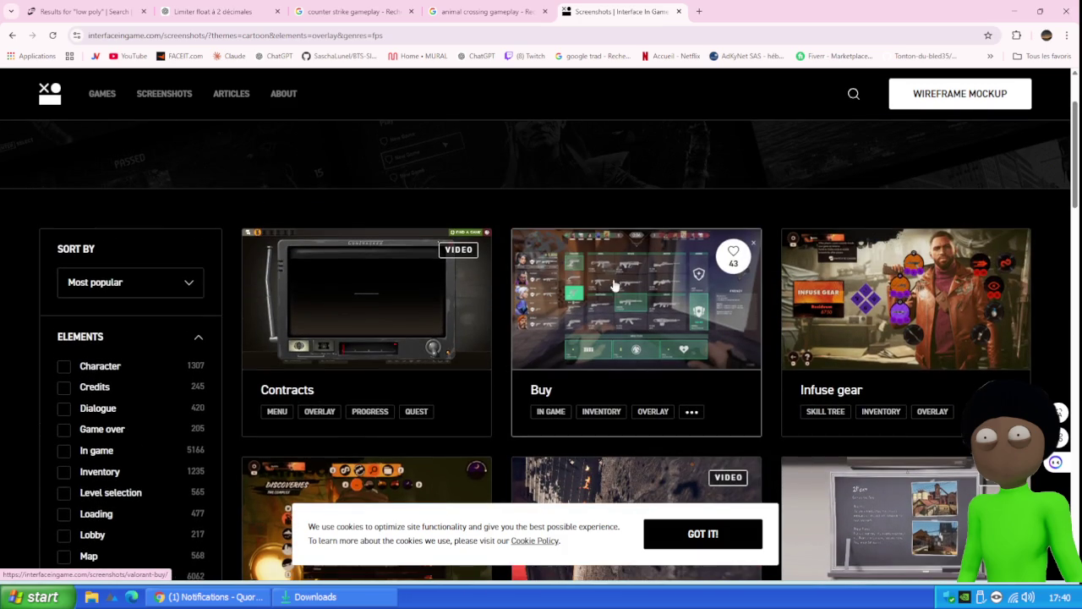
pyautogui.scroll(-3, 878, 296)
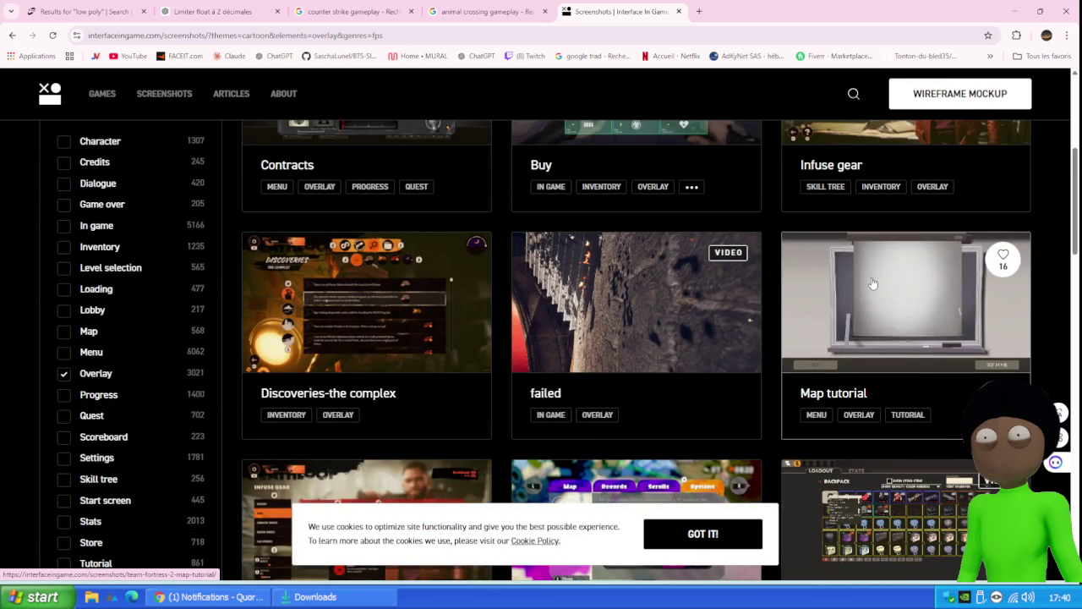
pyautogui.scroll(-3, 873, 285)
pyautogui.scroll(-3, 867, 287)
pyautogui.scroll(-2, 864, 287)
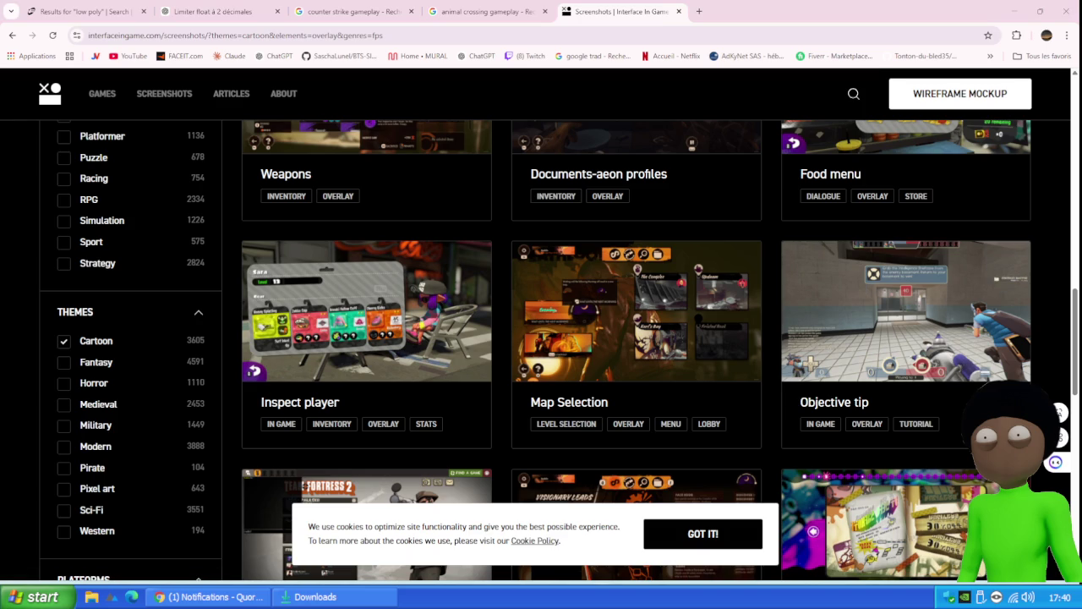
pyautogui.moveTo(643, 575)
# Step: Minimise Chrome, then bring it back and resize it to show the Game UI Database tab
pyautogui.click(1015, 11)
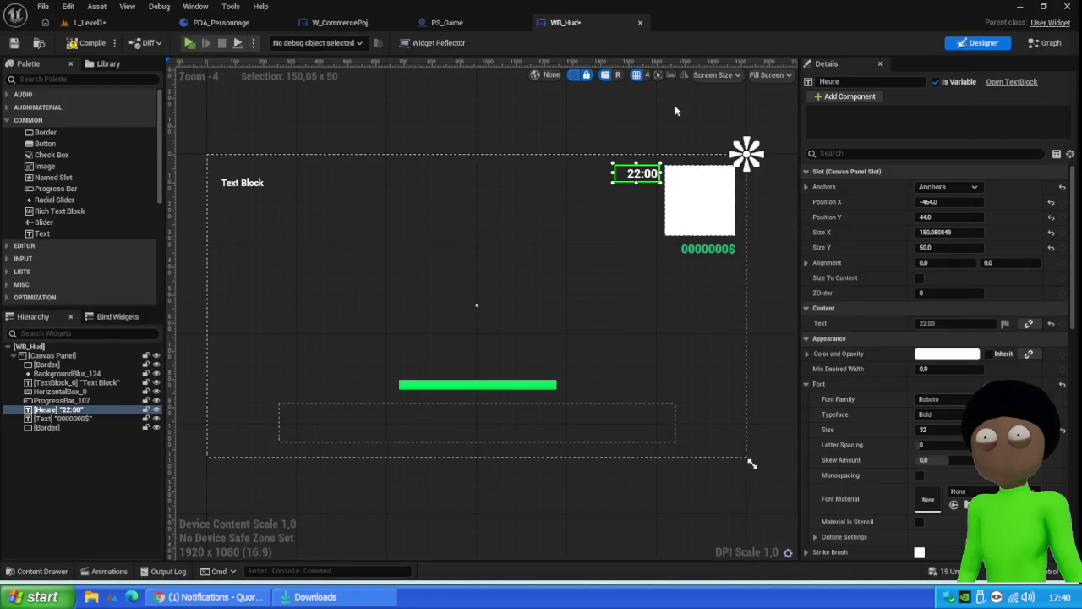
pyautogui.hotkey('alt', 'Tab')
pyautogui.moveTo(488, 10); pyautogui.dragTo(680, 15)
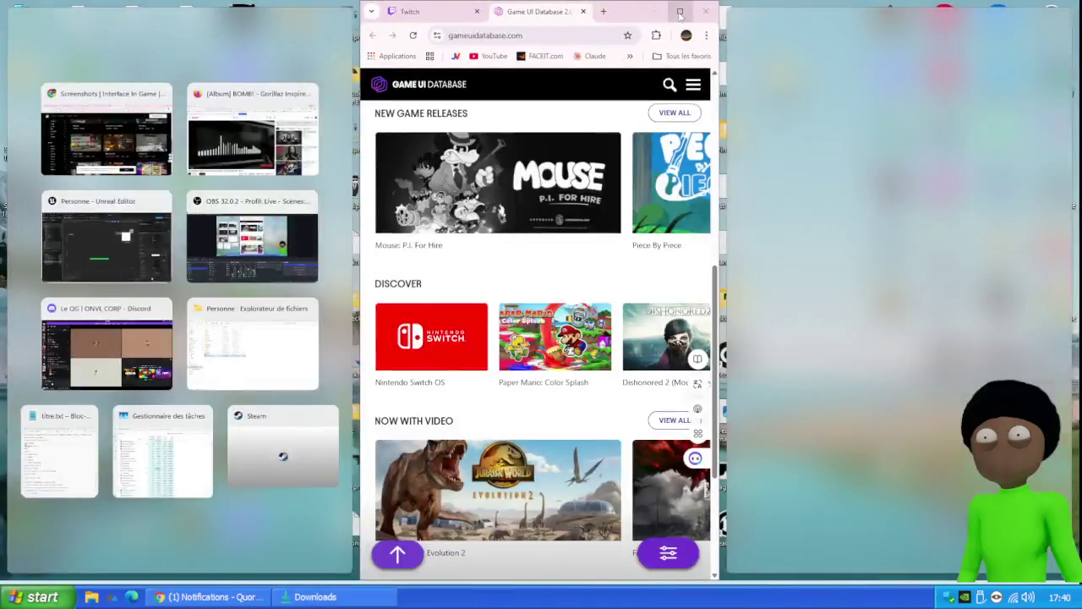
pyautogui.click(680, 12)
# Step: Scroll the Game UI Database home page and look through the Maps category
pyautogui.scroll(5, 338, 279)
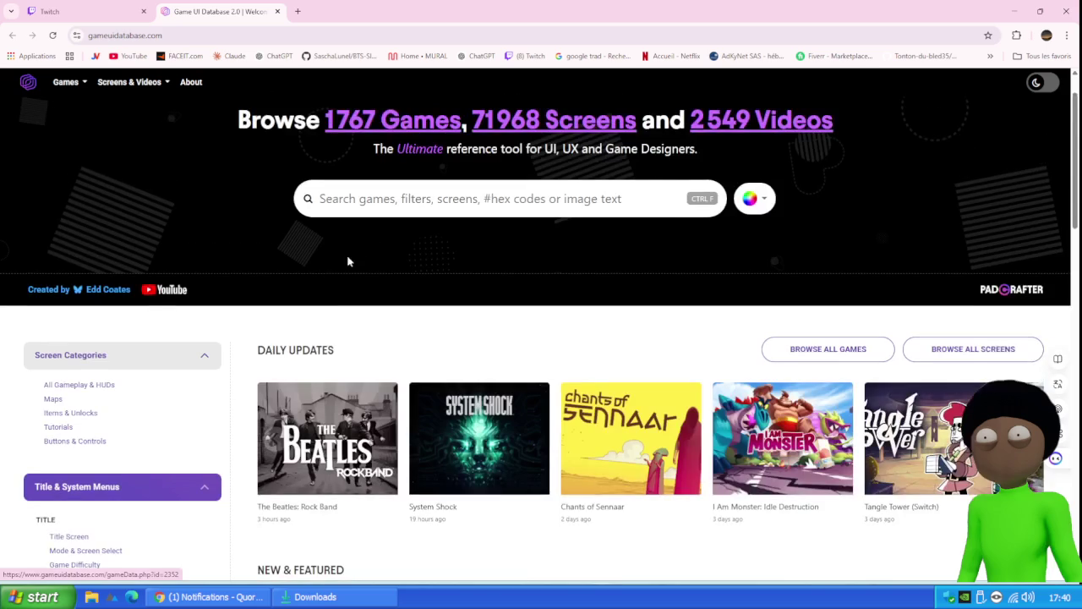
pyautogui.scroll(-3, 431, 234)
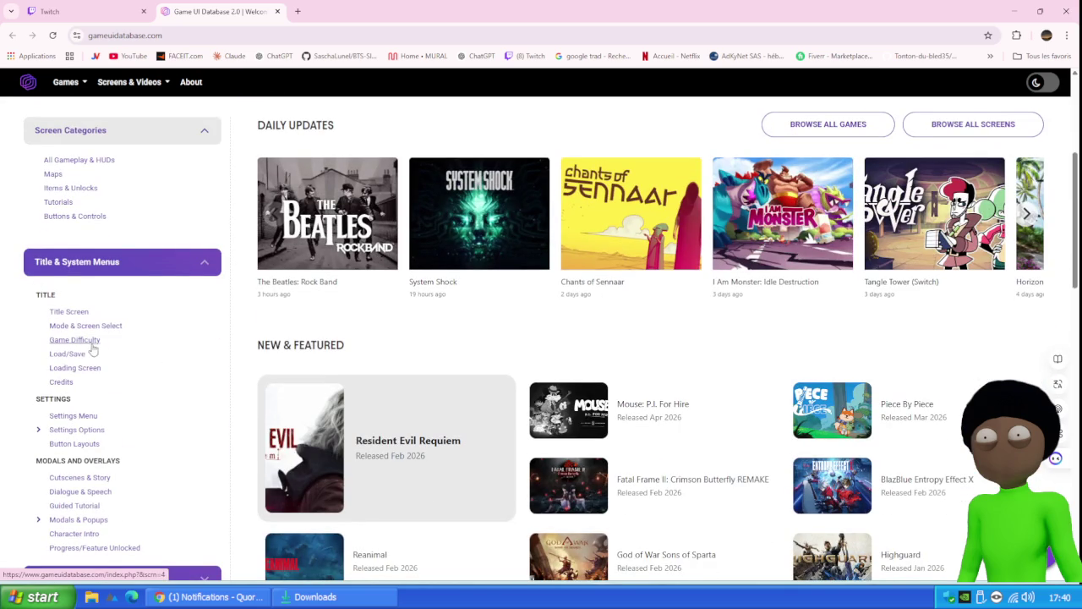
pyautogui.scroll(-1, 140, 372)
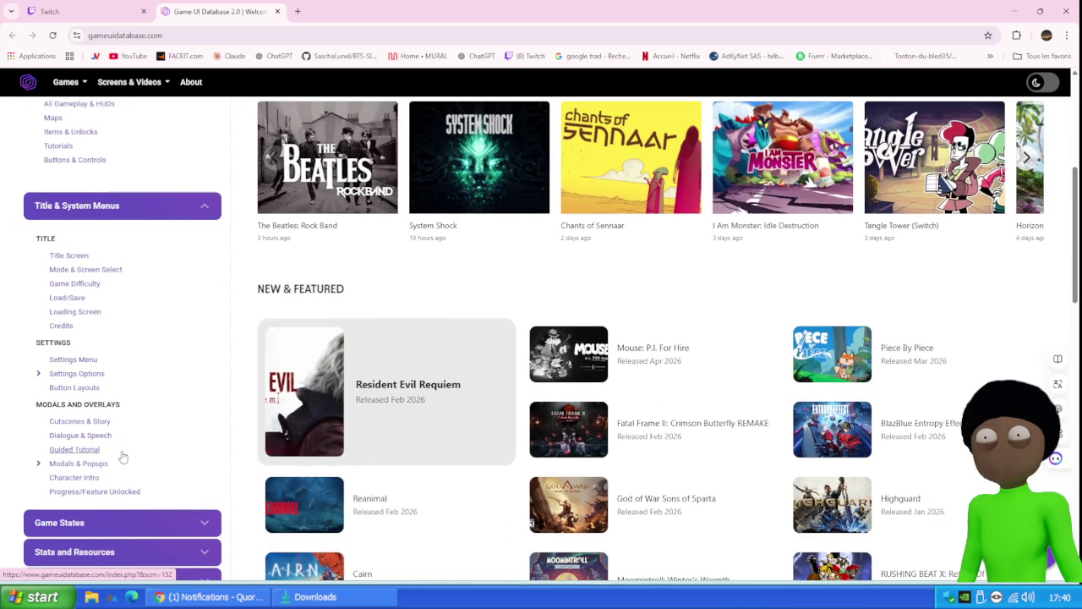
pyautogui.scroll(2, 152, 373)
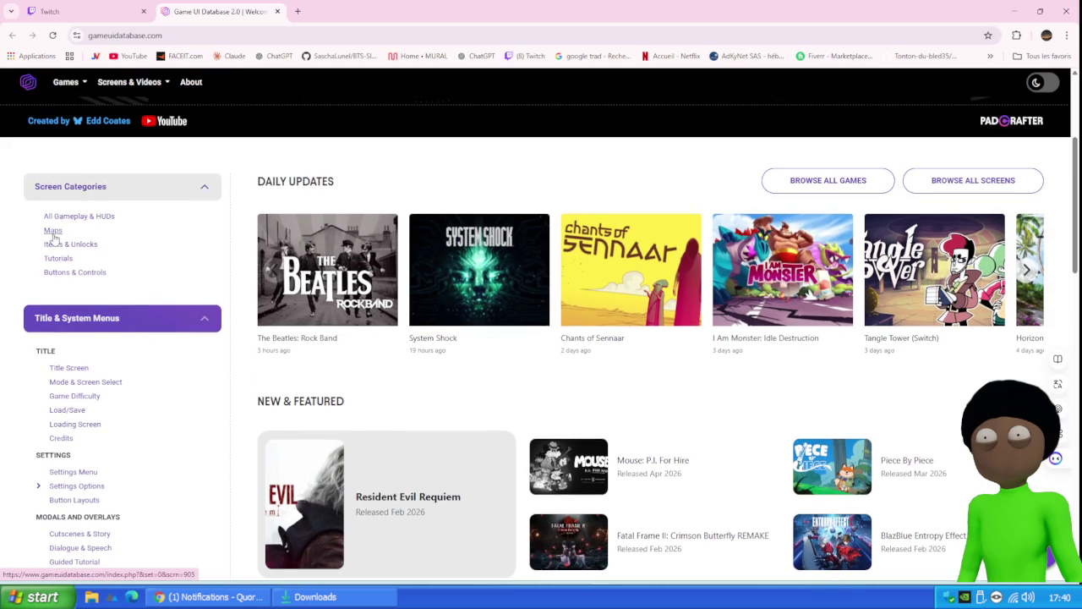
pyautogui.click(53, 231)
pyautogui.scroll(-3, 583, 329)
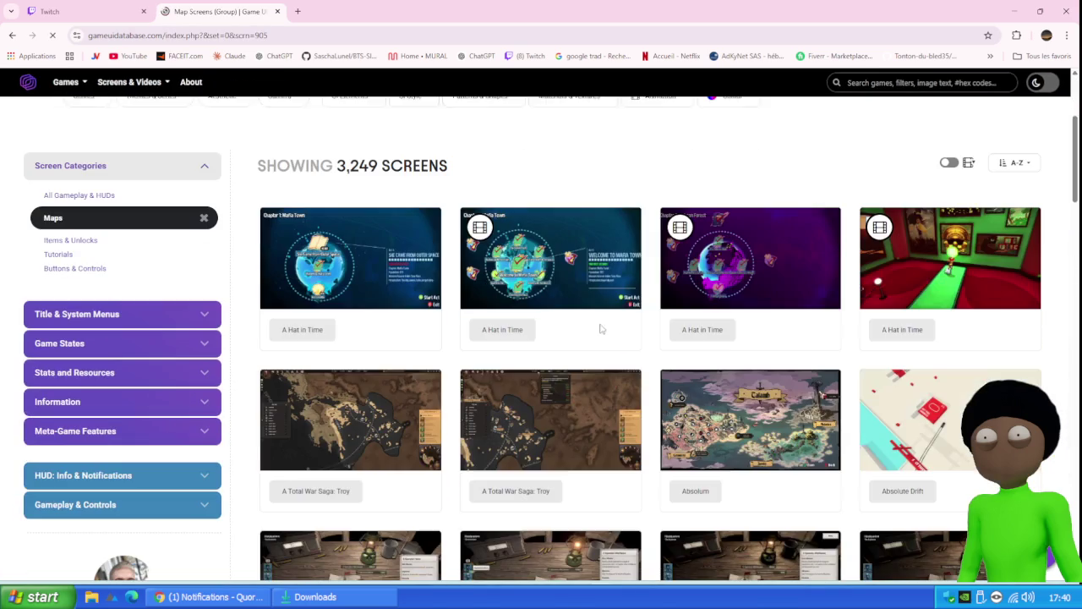
pyautogui.scroll(-1, 577, 324)
pyautogui.scroll(-5, 574, 313)
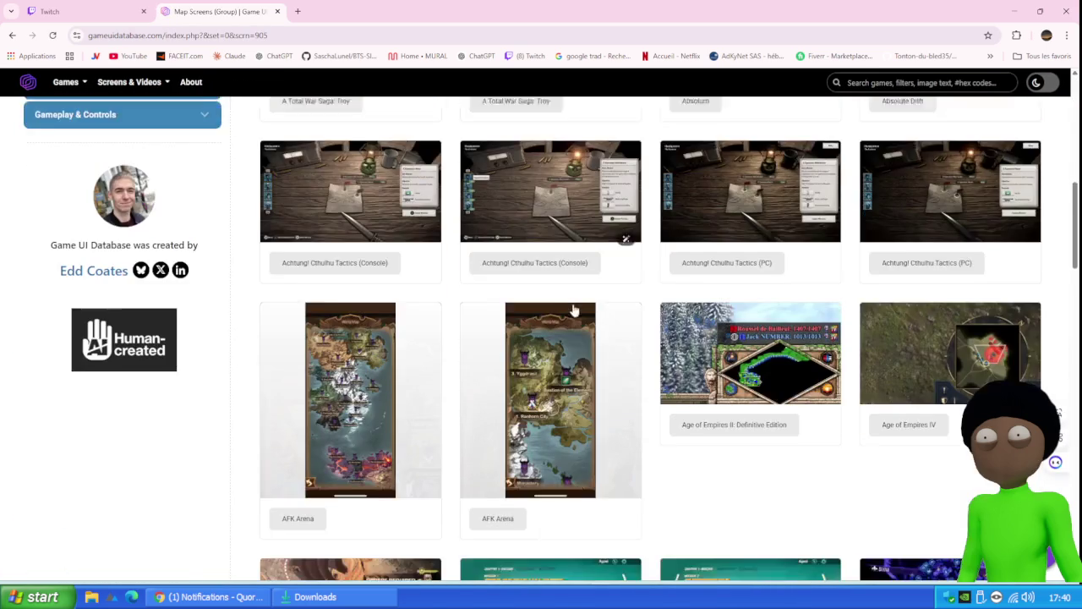
pyautogui.scroll(10, 574, 300)
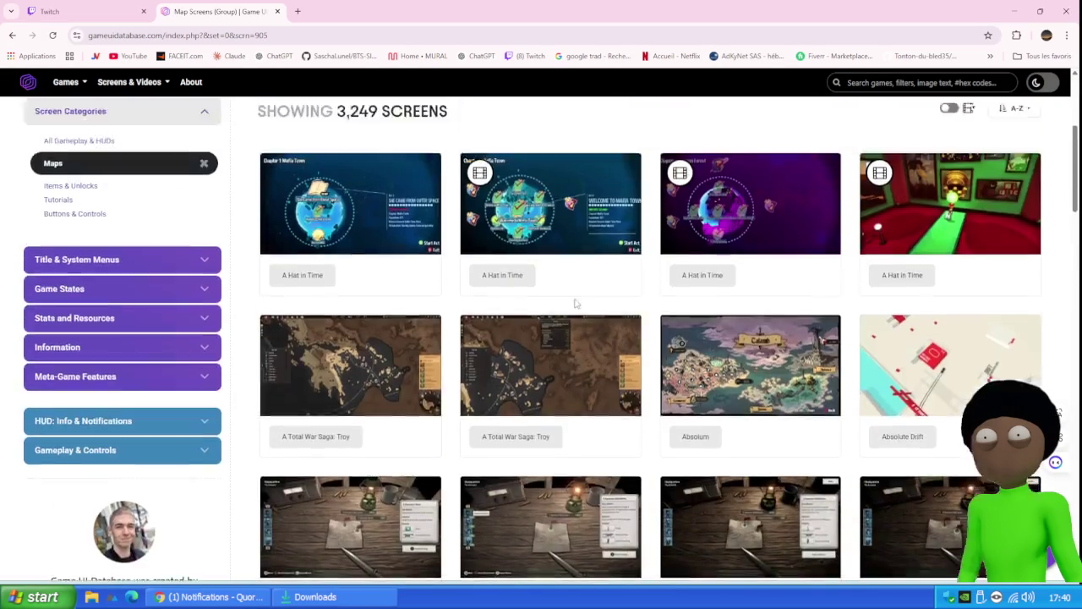
# Step: Return home and open Enemy Health & Damage under HUD: Info & Notifications
pyautogui.click(13, 35)
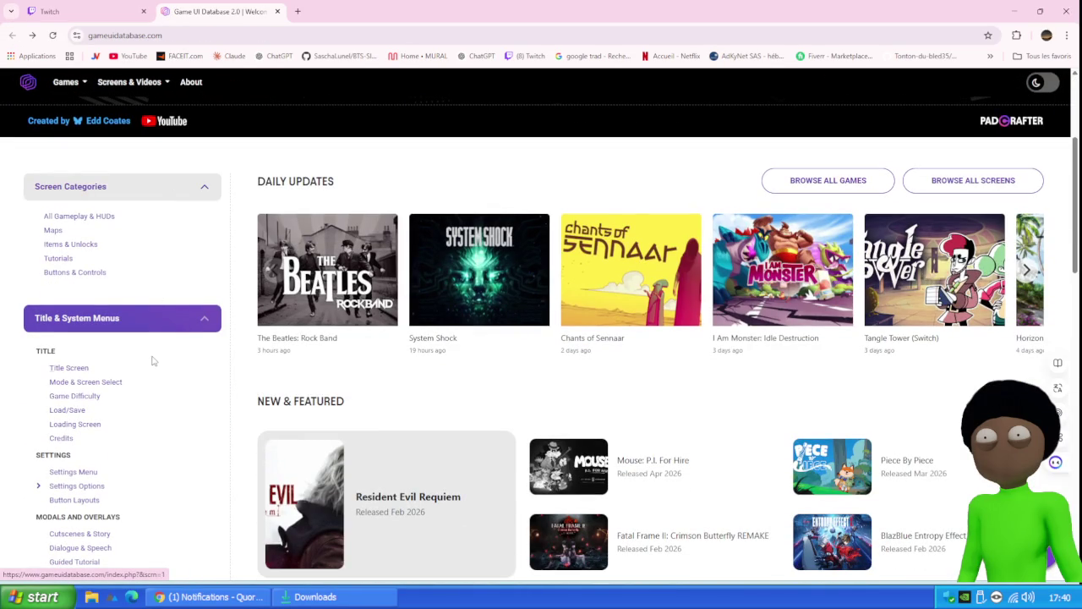
pyautogui.scroll(-1, 140, 411)
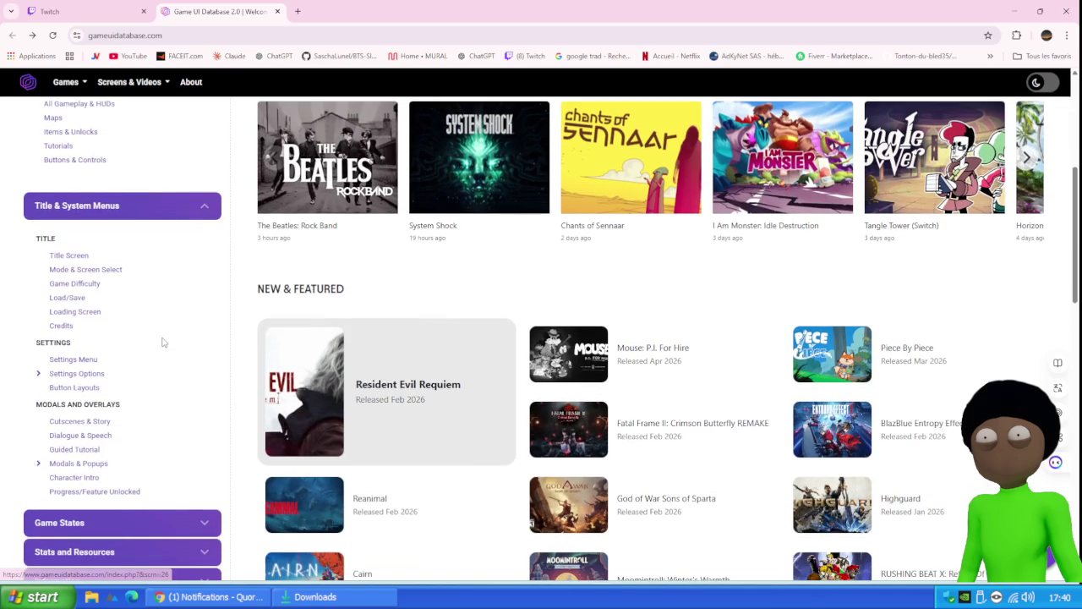
pyautogui.scroll(-1, 157, 368)
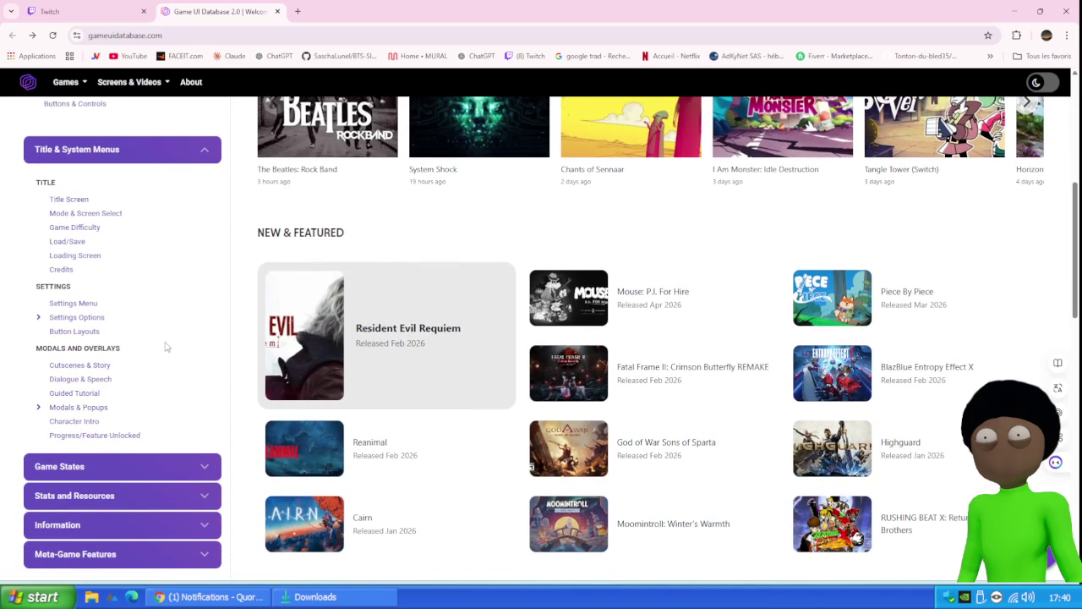
pyautogui.scroll(-1, 167, 346)
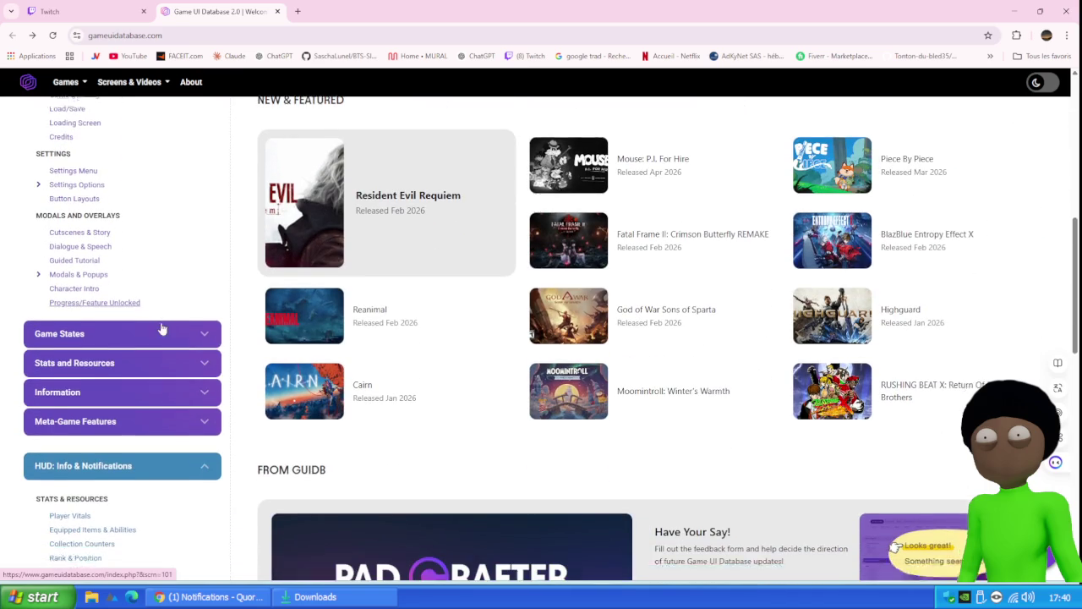
pyautogui.scroll(-1, 162, 332)
pyautogui.scroll(-1, 135, 372)
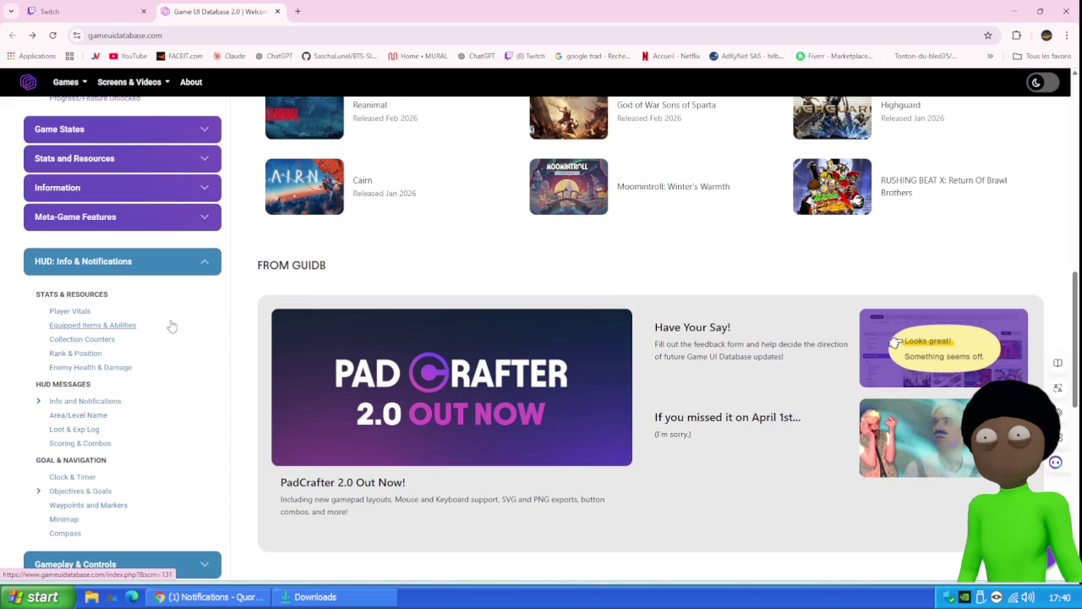
pyautogui.scroll(-1, 175, 376)
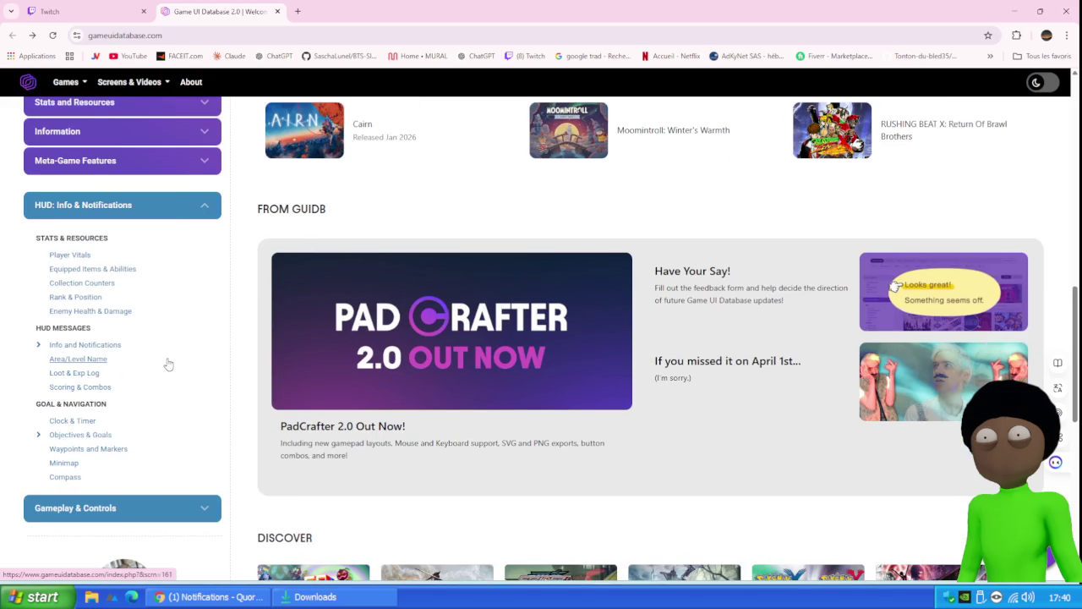
pyautogui.rightClick(169, 364)
pyautogui.click(168, 311)
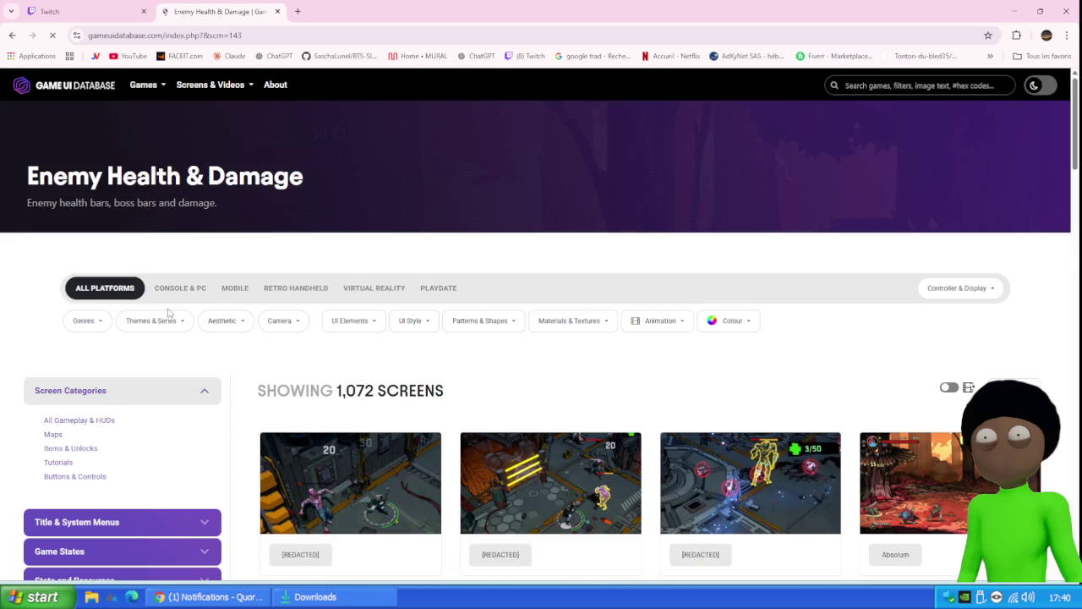
# Step: Open the Minimap screen category on Game UI Database
pyautogui.scroll(-3, 515, 367)
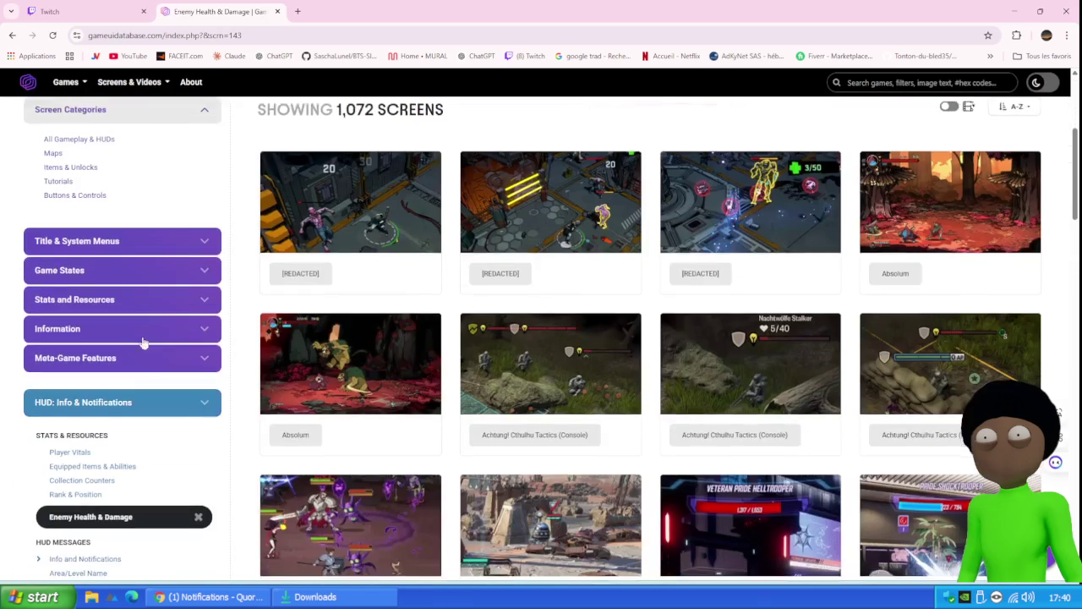
pyautogui.scroll(-3, 129, 351)
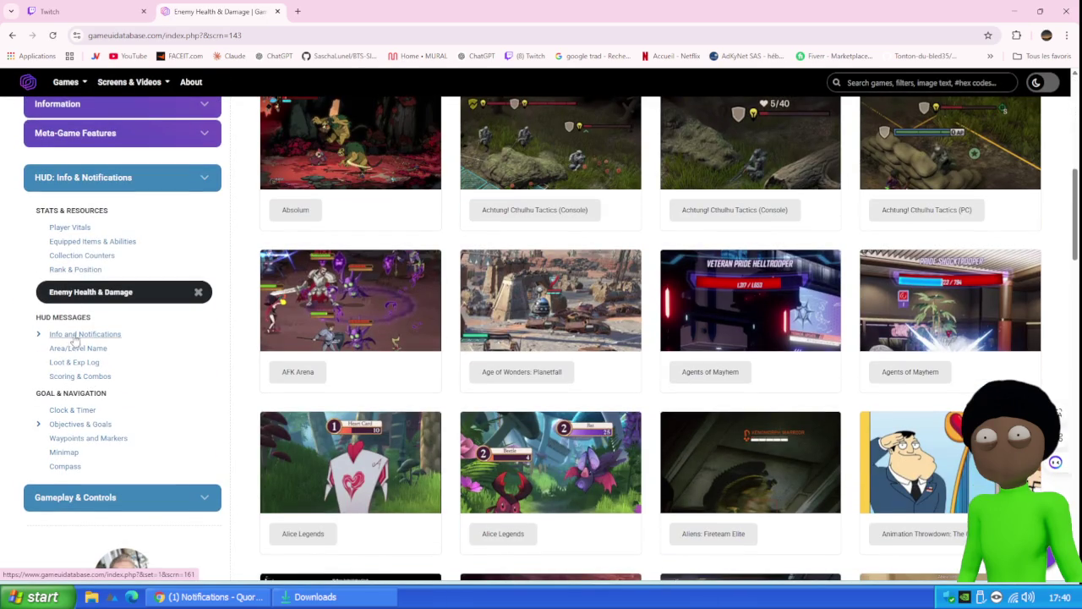
pyautogui.click(70, 451)
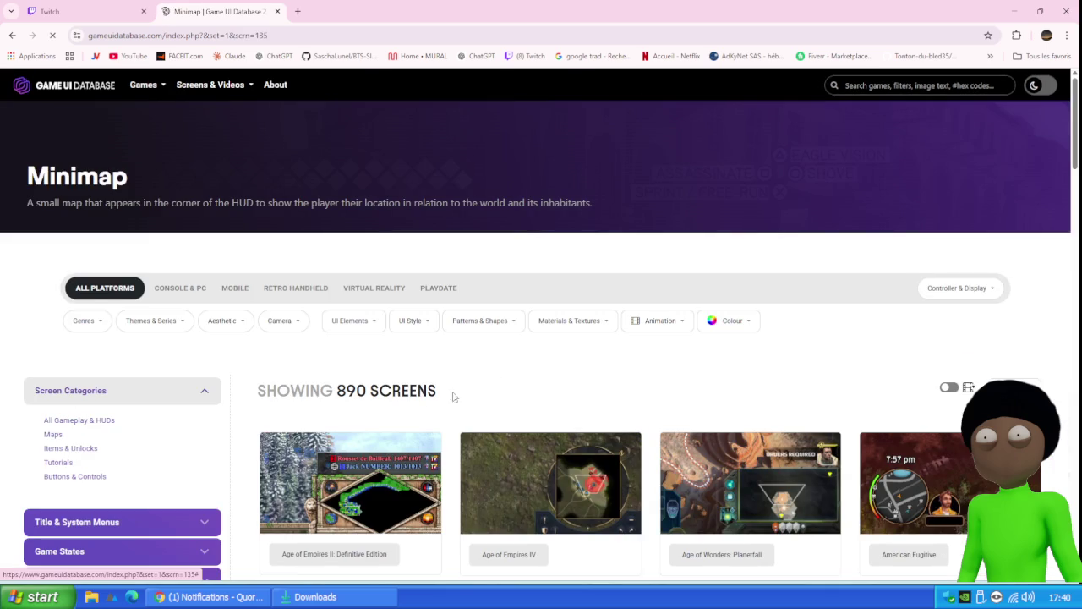
# Step: Scroll through the Minimap screenshots grid down to the bottom of the page
pyautogui.scroll(-2, 663, 186)
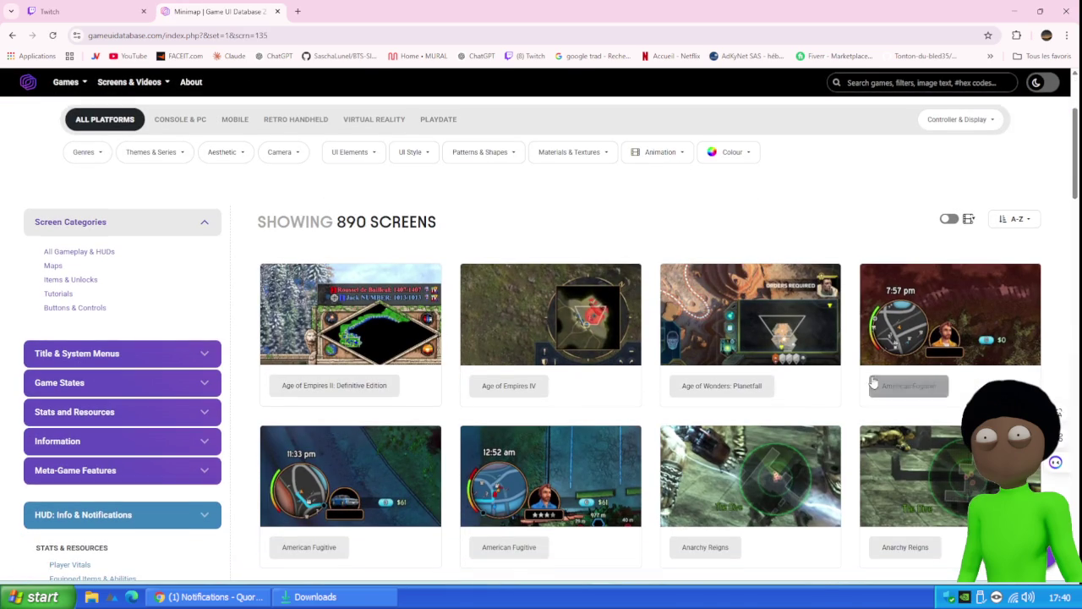
pyautogui.moveTo(918, 273)
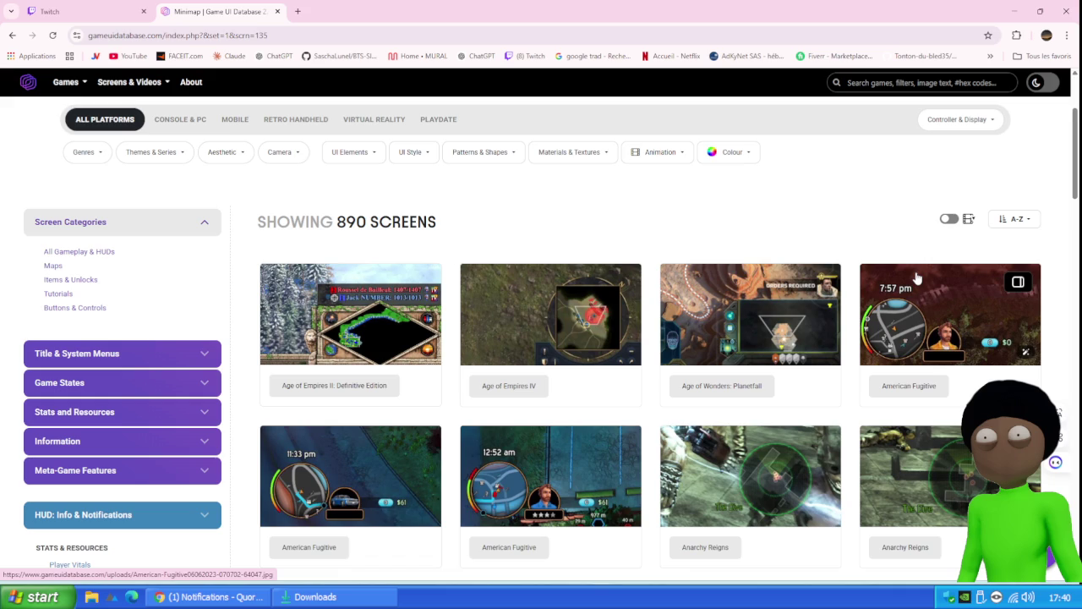
pyautogui.rightClick(916, 279)
pyautogui.click(855, 219)
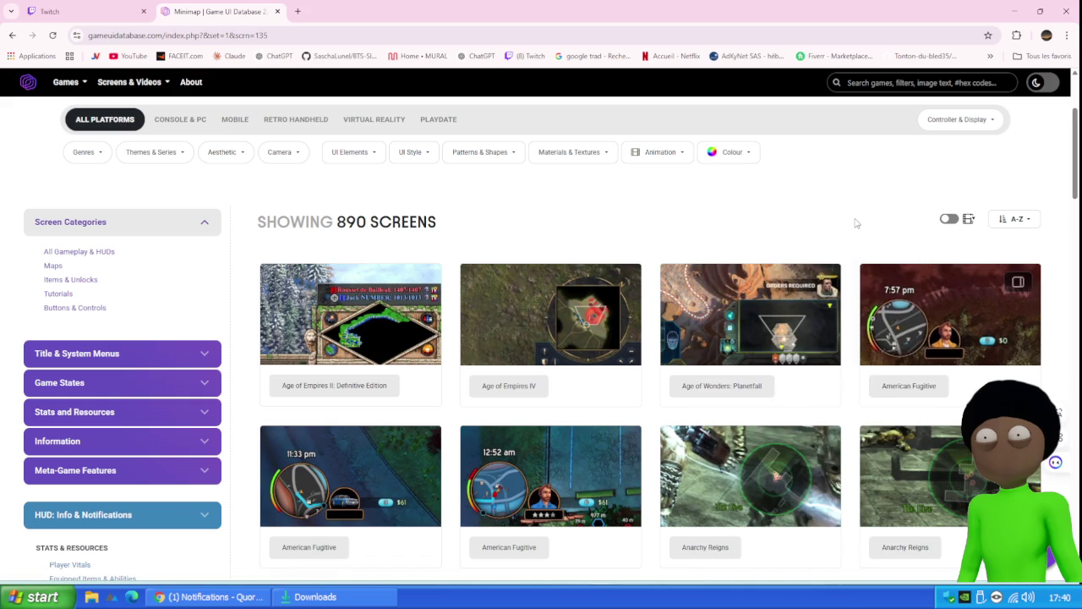
pyautogui.scroll(-3, 916, 269)
pyautogui.scroll(-4, 914, 269)
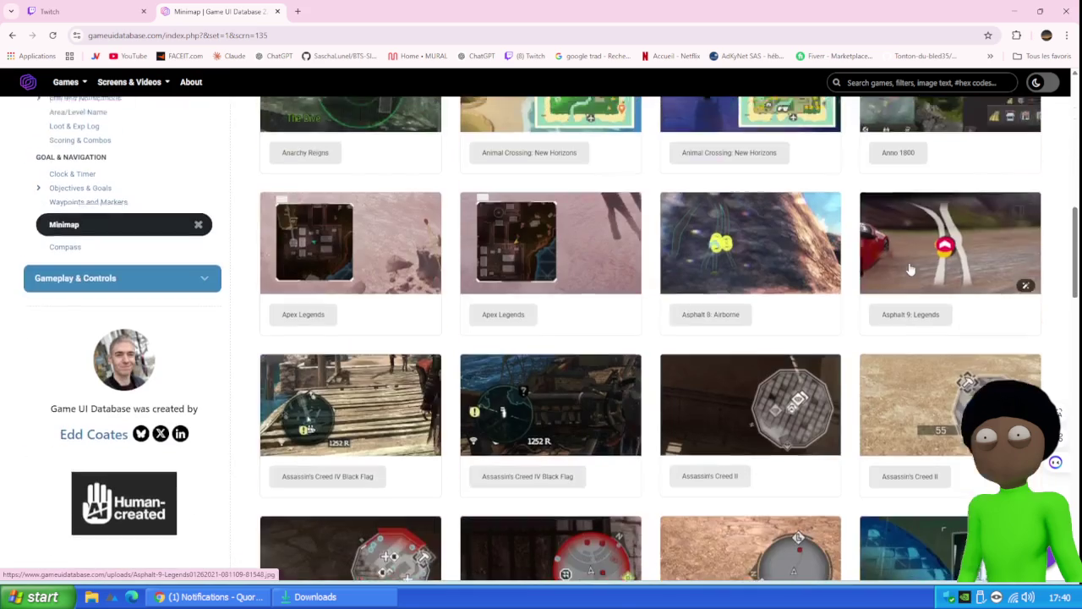
pyautogui.scroll(-2, 910, 269)
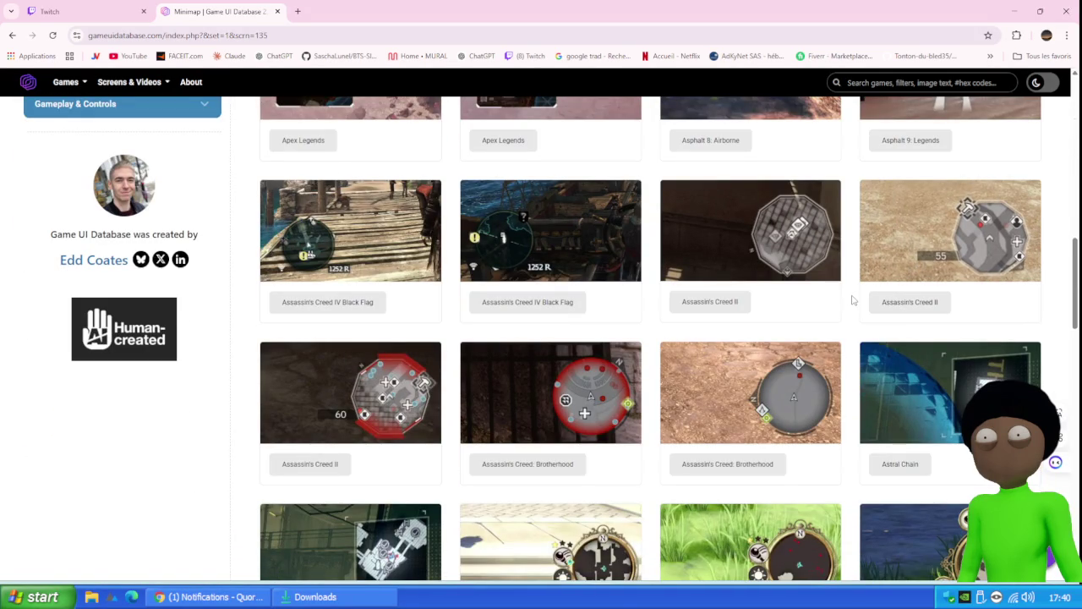
pyautogui.scroll(-2, 853, 299)
pyautogui.scroll(-6, 853, 299)
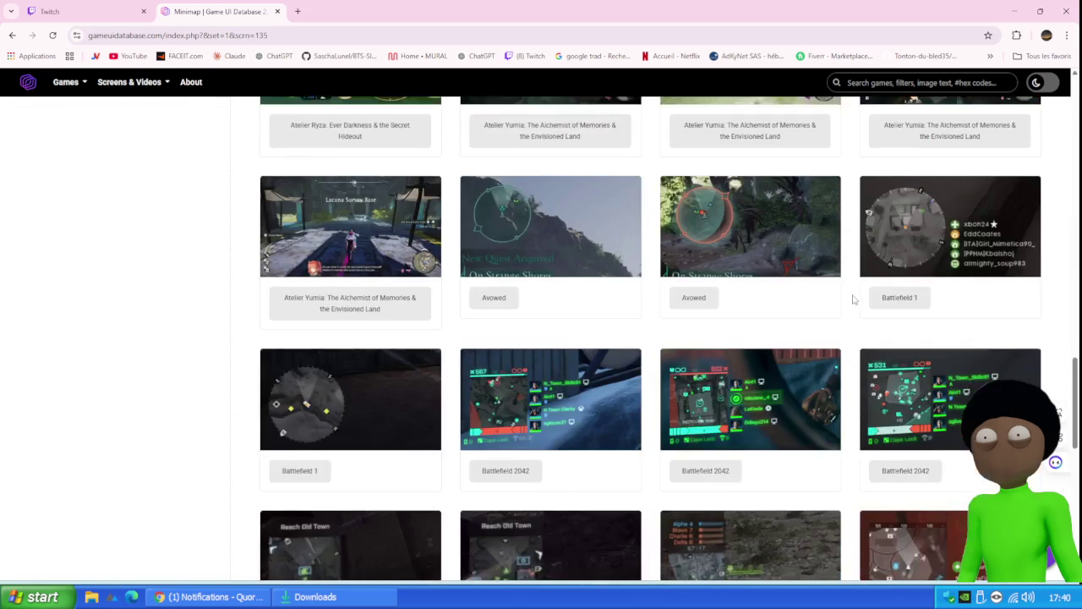
pyautogui.scroll(-5, 853, 299)
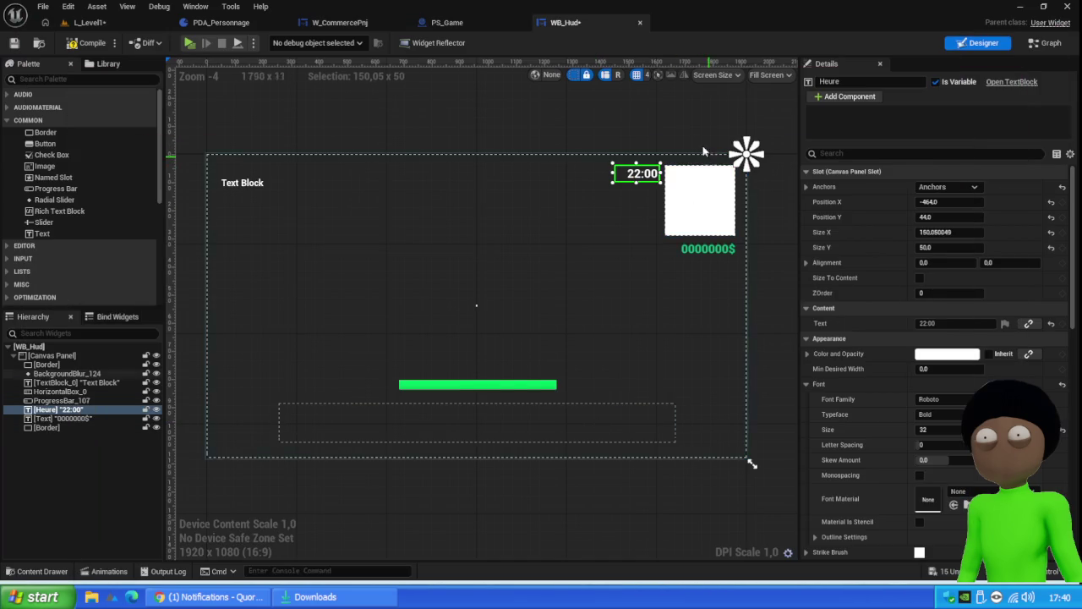
pyautogui.click(686, 200)
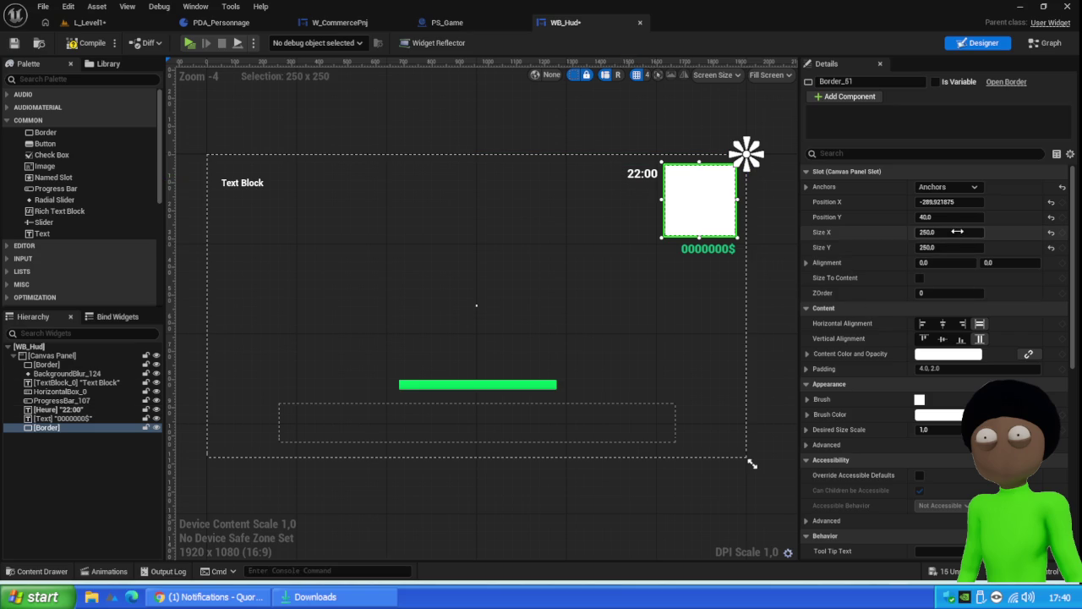
pyautogui.click(808, 262)
pyautogui.click(808, 262)
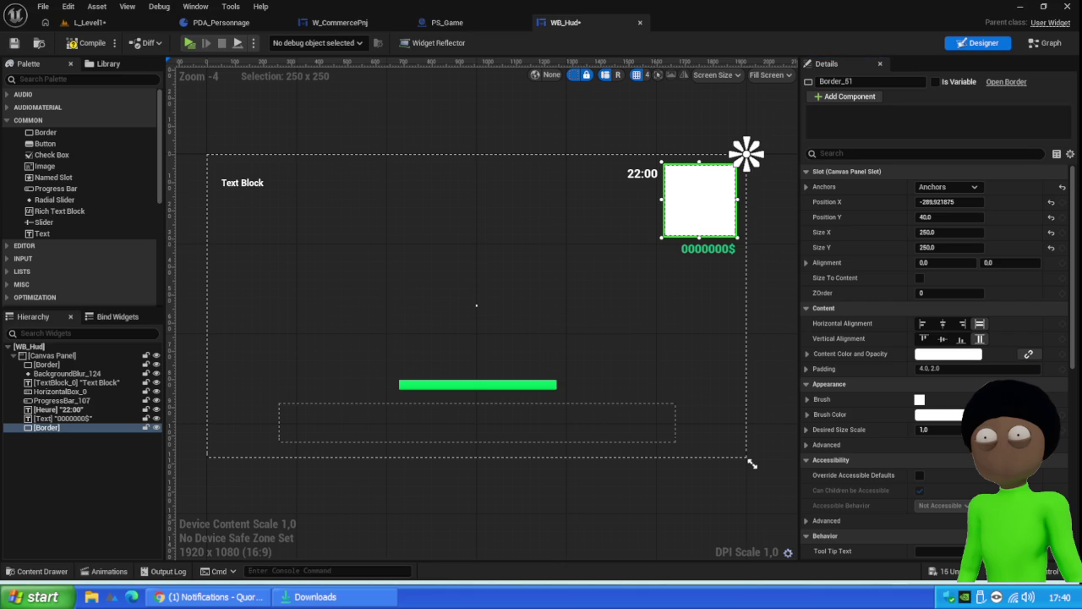
pyautogui.moveTo(216, 596)
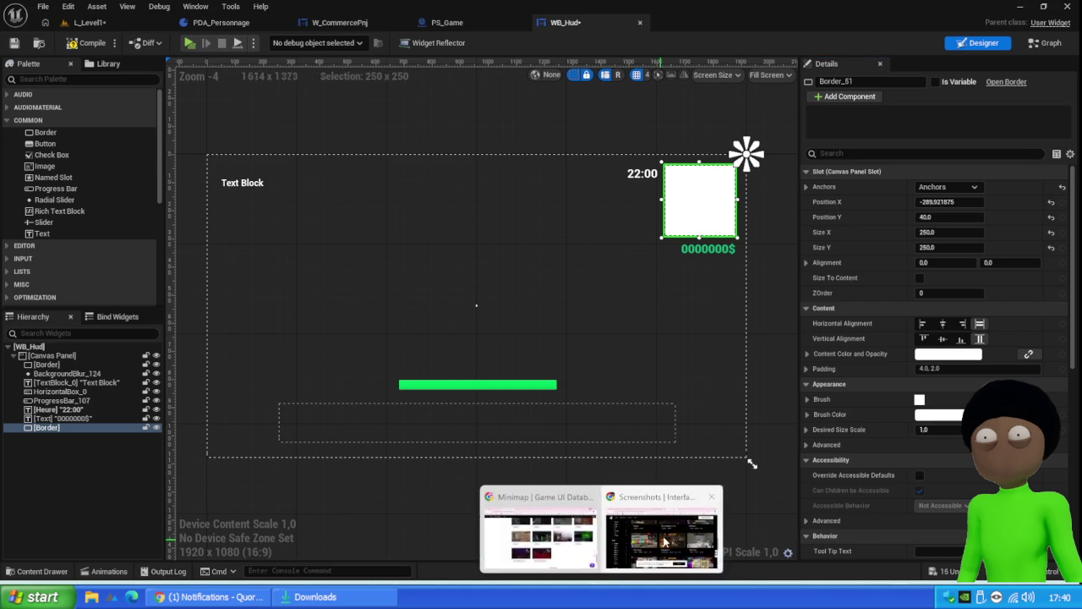
pyautogui.click(538, 512)
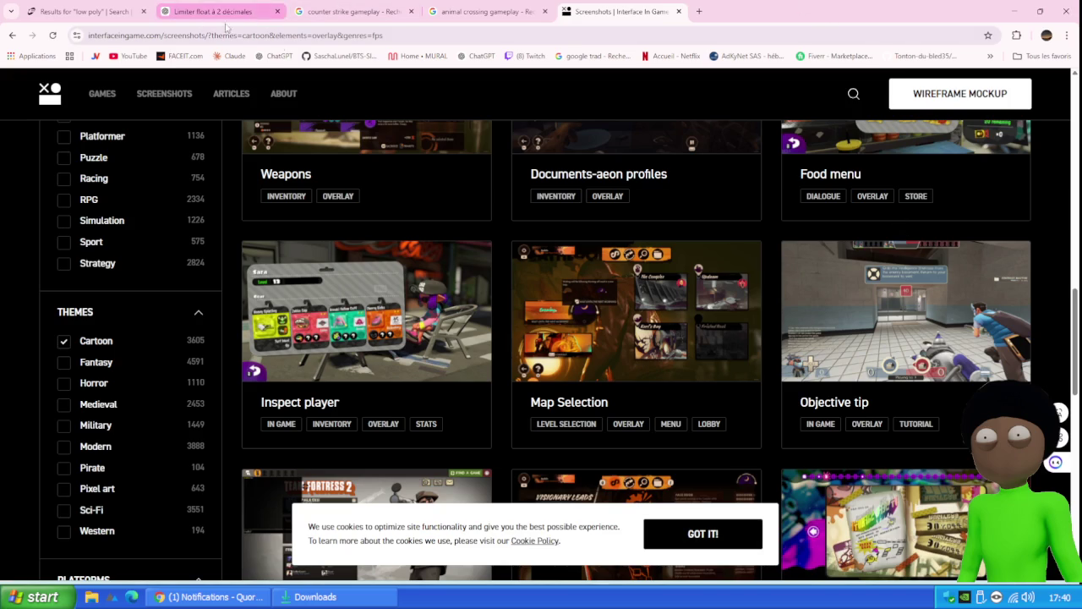
pyautogui.click(1014, 11)
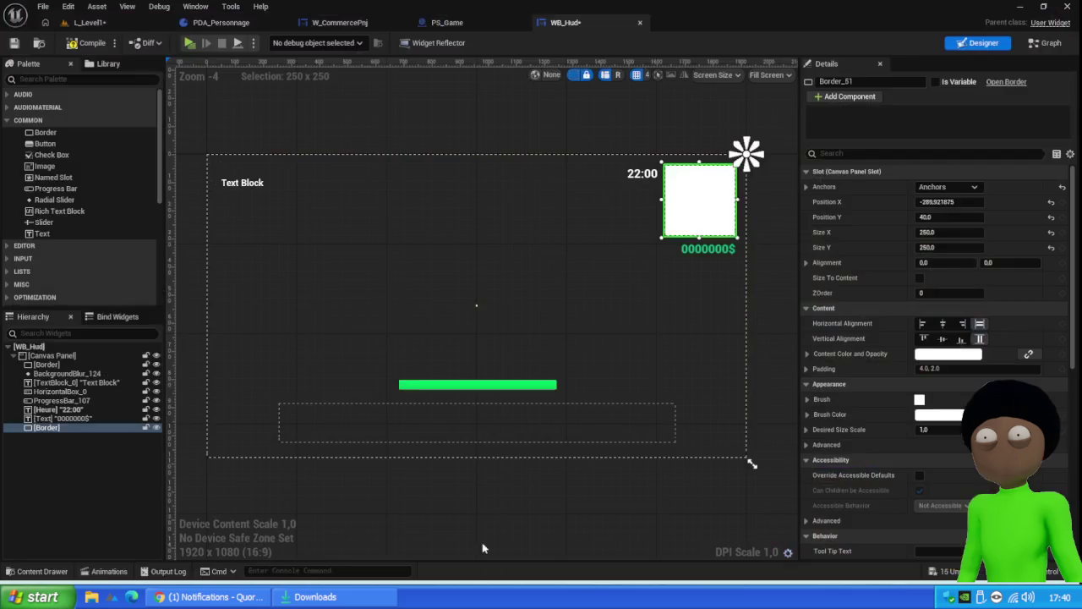
pyautogui.hotkey('alt', 'Tab')
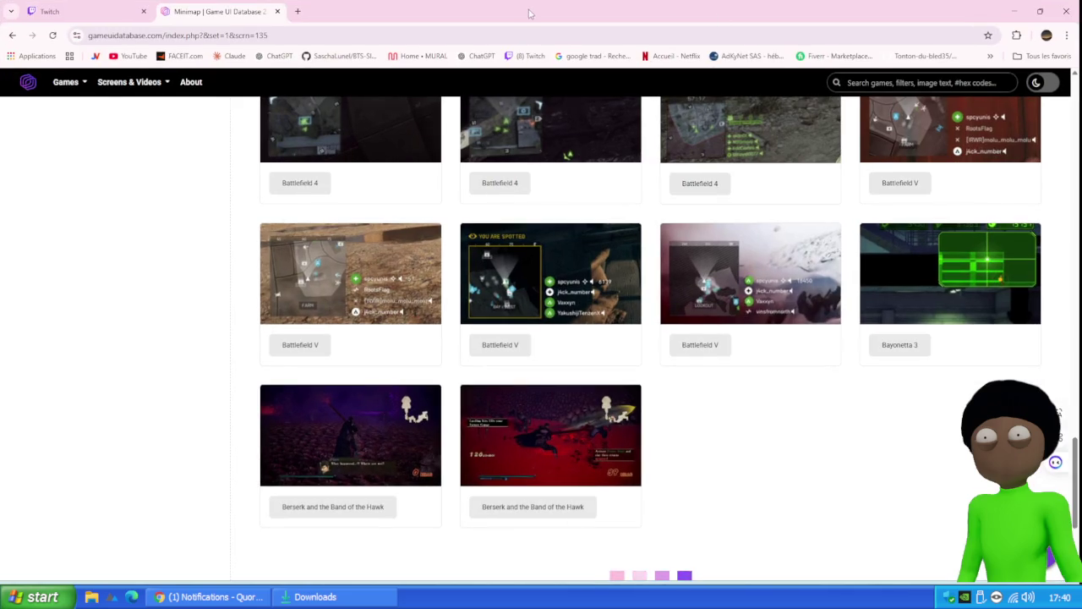
pyautogui.hotkey('alt', 'Tab')
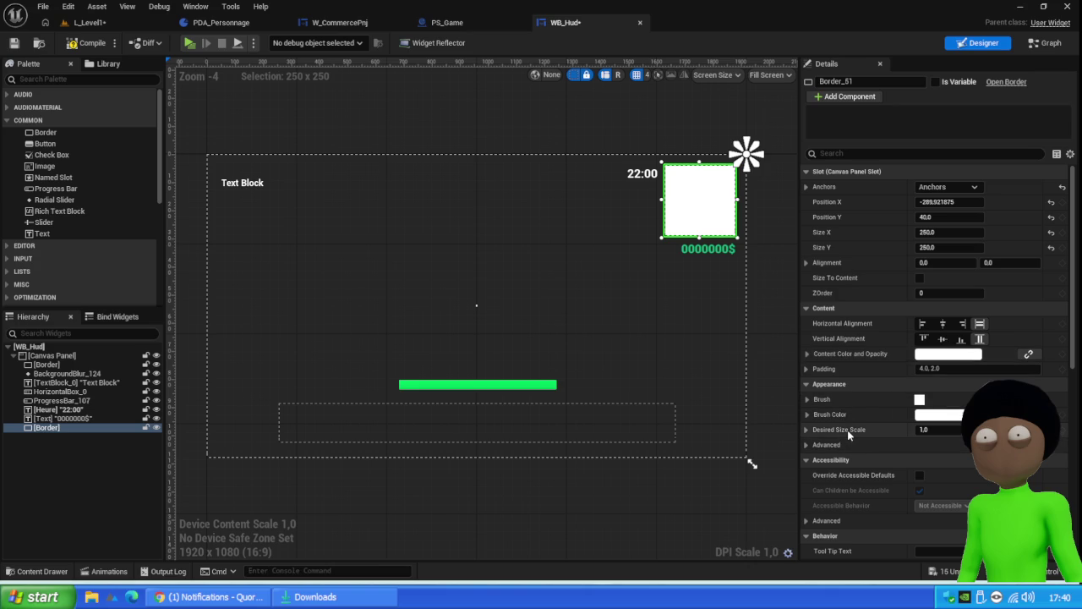
# Step: Expand and collapse the Brush, Desired Size Scale and Advanced sections in Details
pyautogui.click(808, 400)
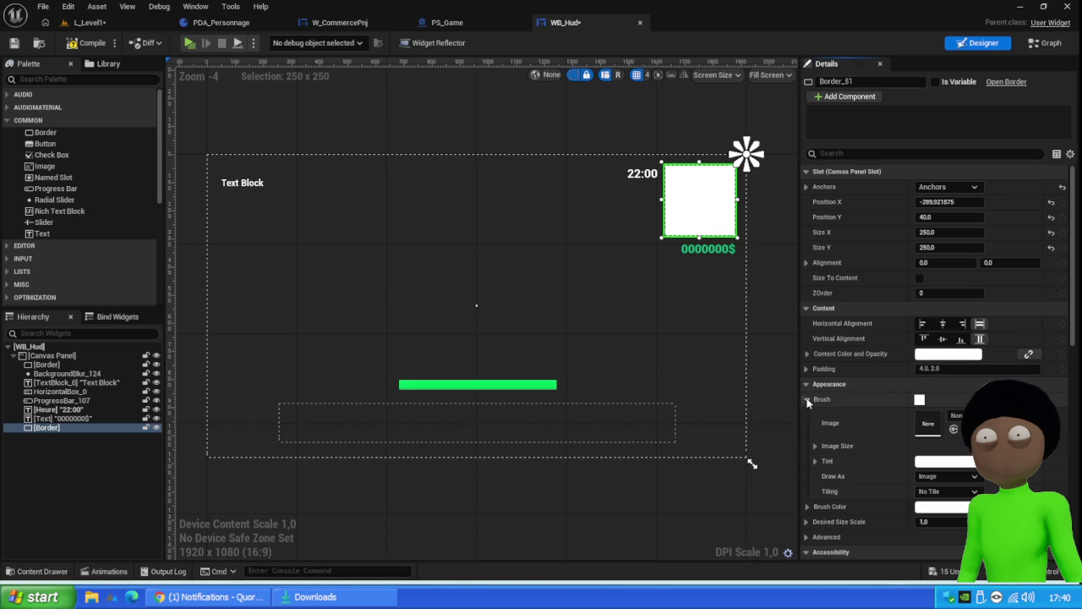
pyautogui.click(808, 401)
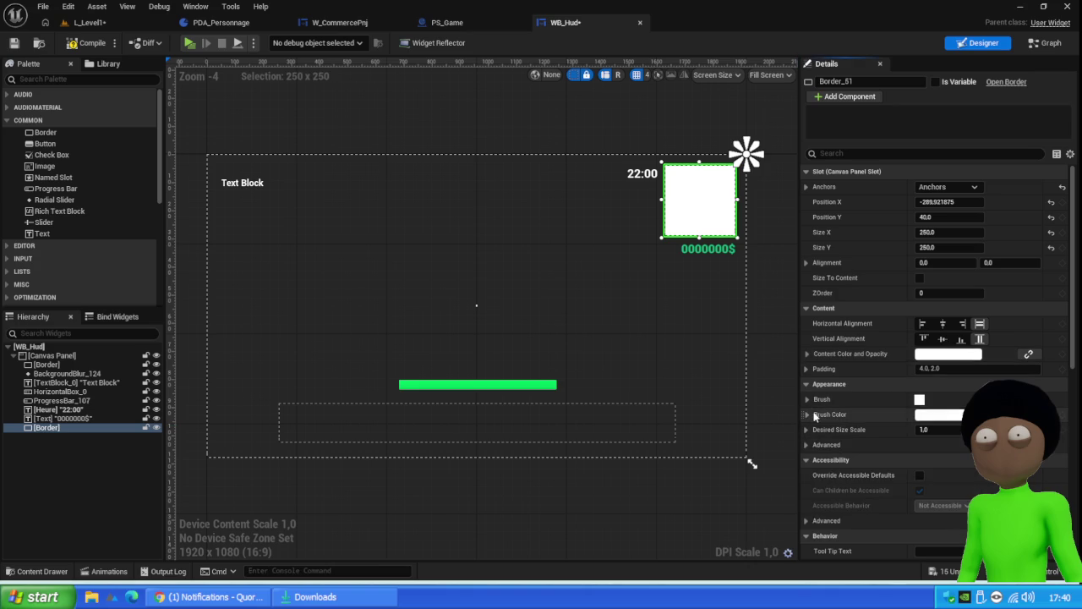
pyautogui.click(808, 430)
pyautogui.click(807, 430)
pyautogui.click(805, 446)
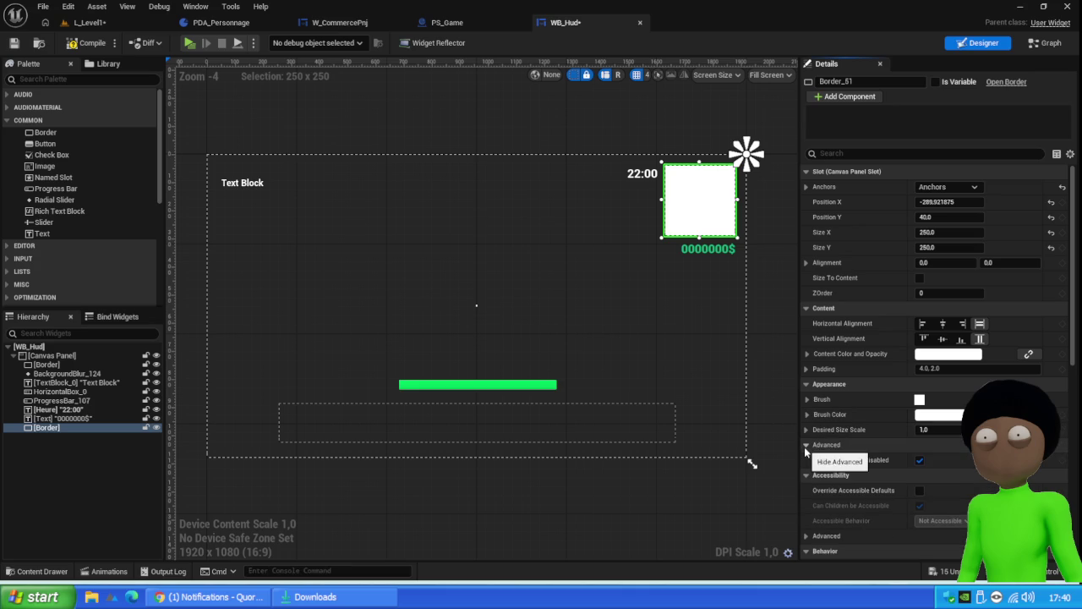
pyautogui.click(808, 446)
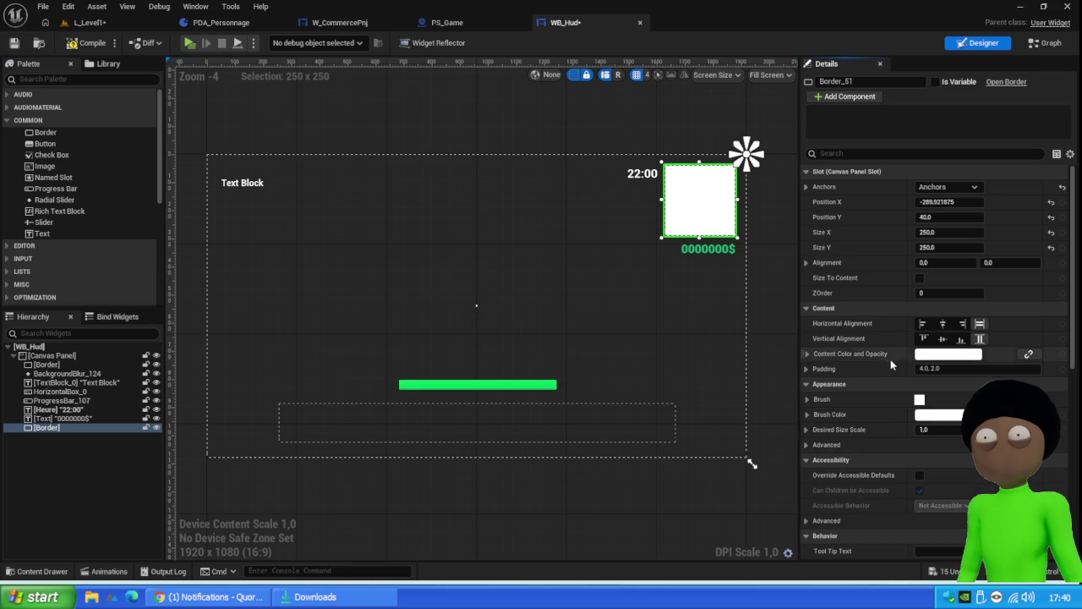
# Step: Scroll down the Details panel and switch to the L_Level1 level view
pyautogui.scroll(-4, 859, 313)
pyautogui.scroll(-3, 857, 300)
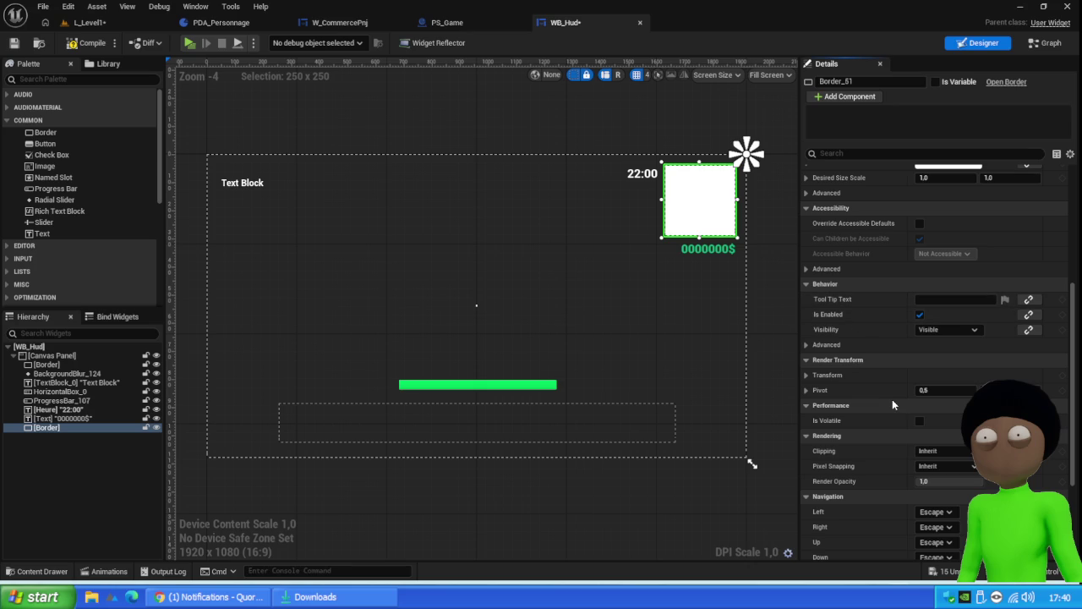
pyautogui.scroll(-3, 869, 352)
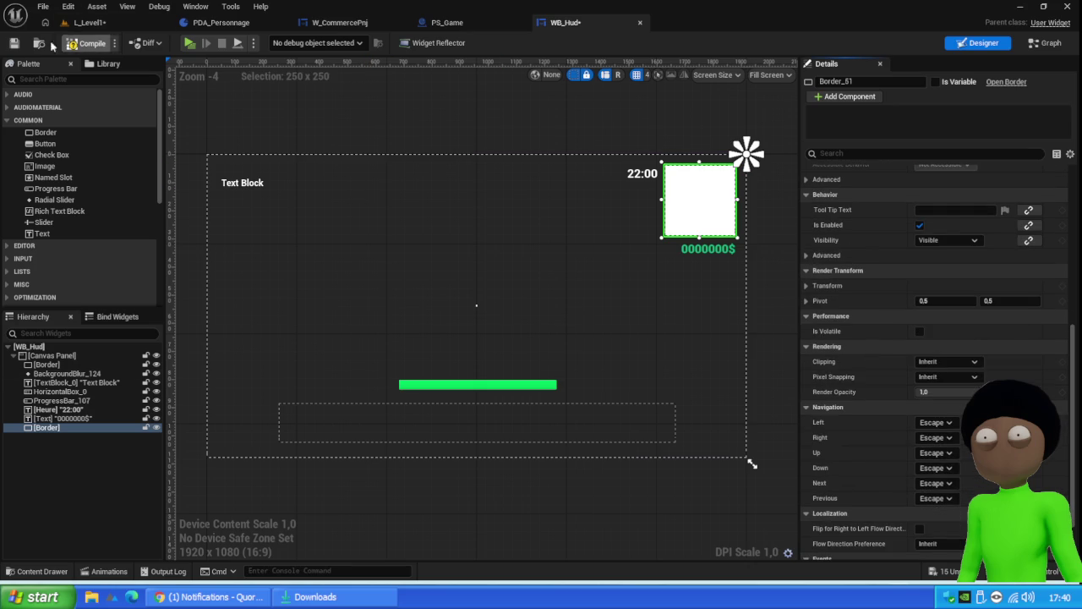
pyautogui.click(89, 22)
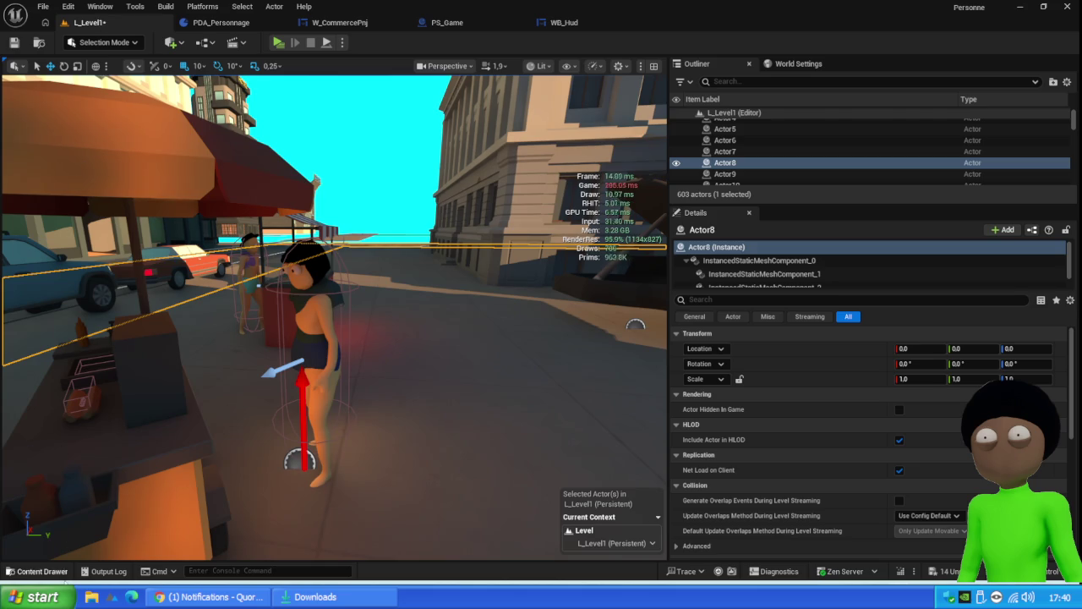
# Step: Browse the Widget folder, return to the WB_Hud designer, and select the 0000000$ money text
pyautogui.click(42, 571)
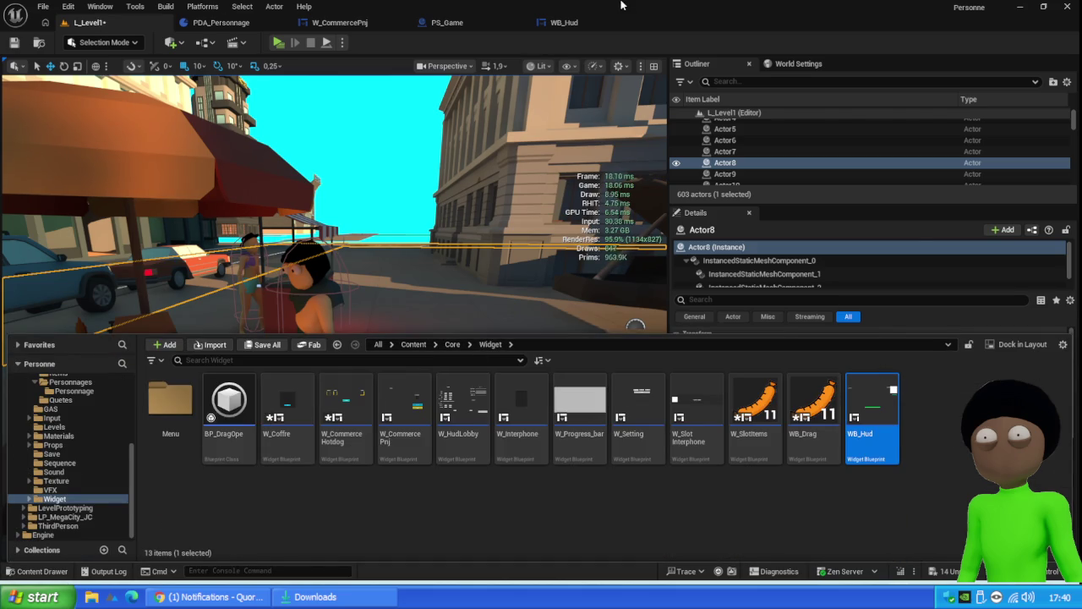
pyautogui.click(583, 21)
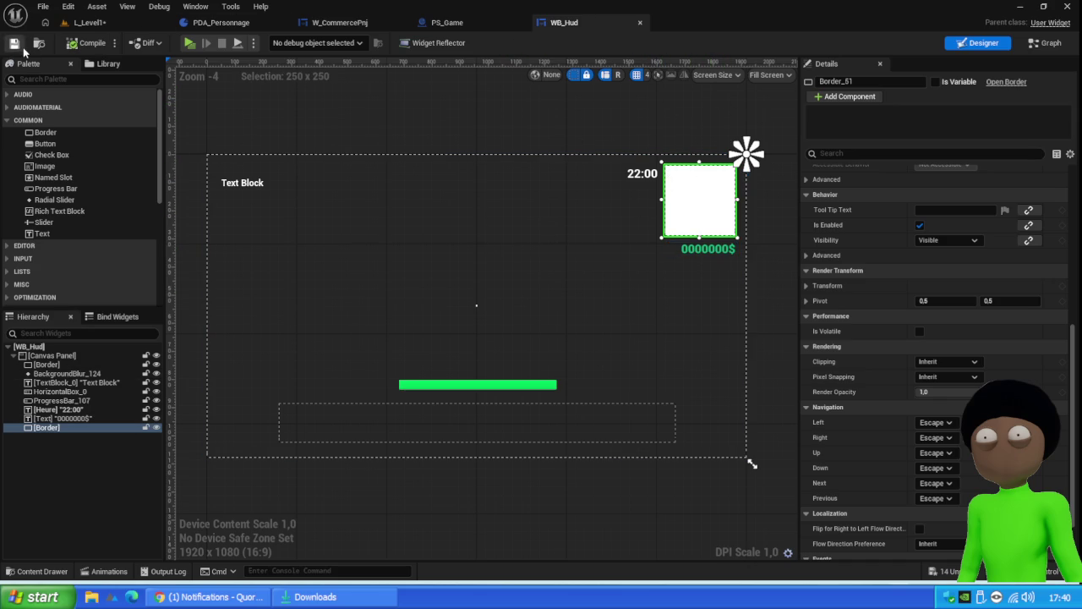
pyautogui.click(714, 252)
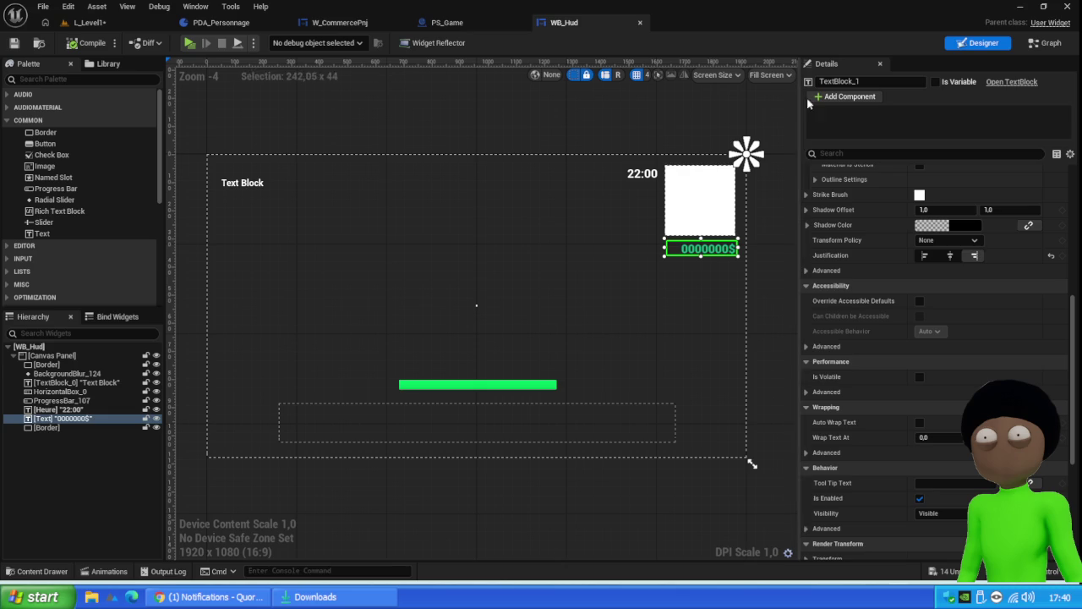
# Step: Make the 0000000$ text block a variable named money, save WB_Hud, and add a new function
pyautogui.click(933, 83)
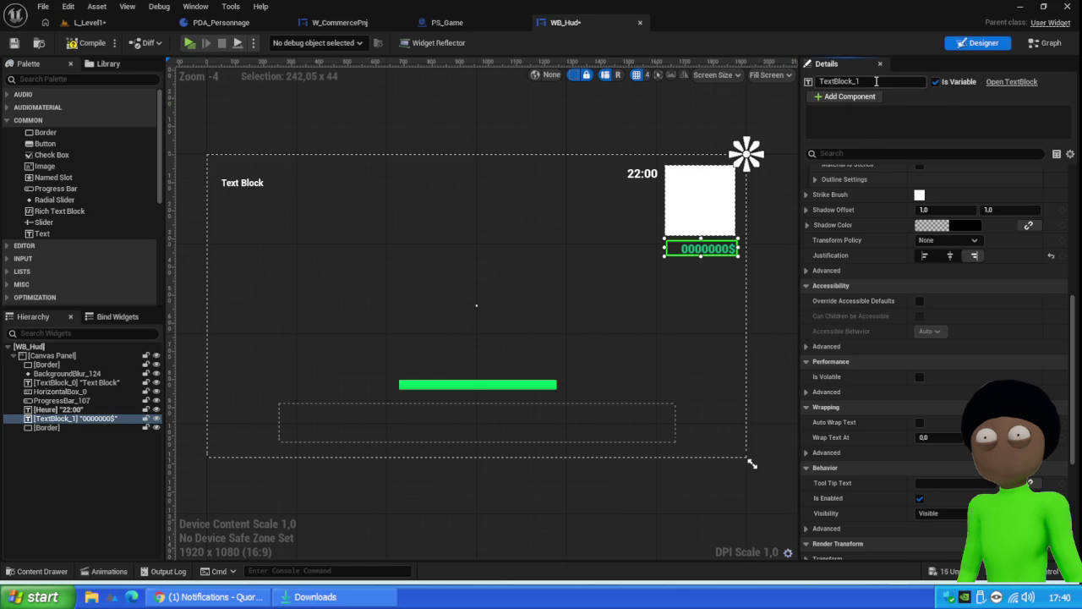
pyautogui.hotkey('ctrl', 'a')
pyautogui.write('mo')
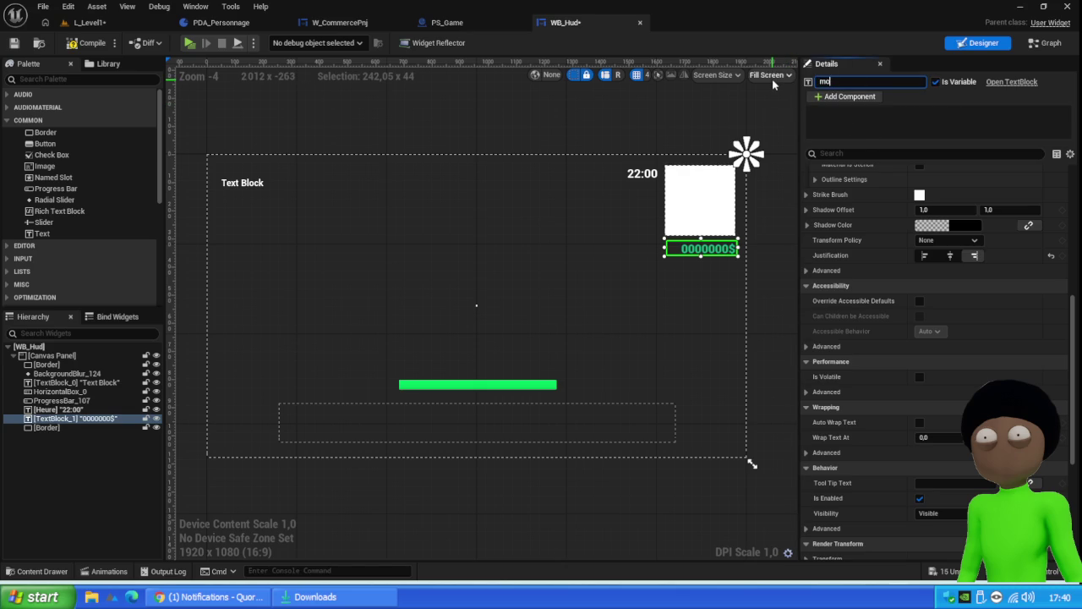
pyautogui.write('ney')
pyautogui.press('Return')
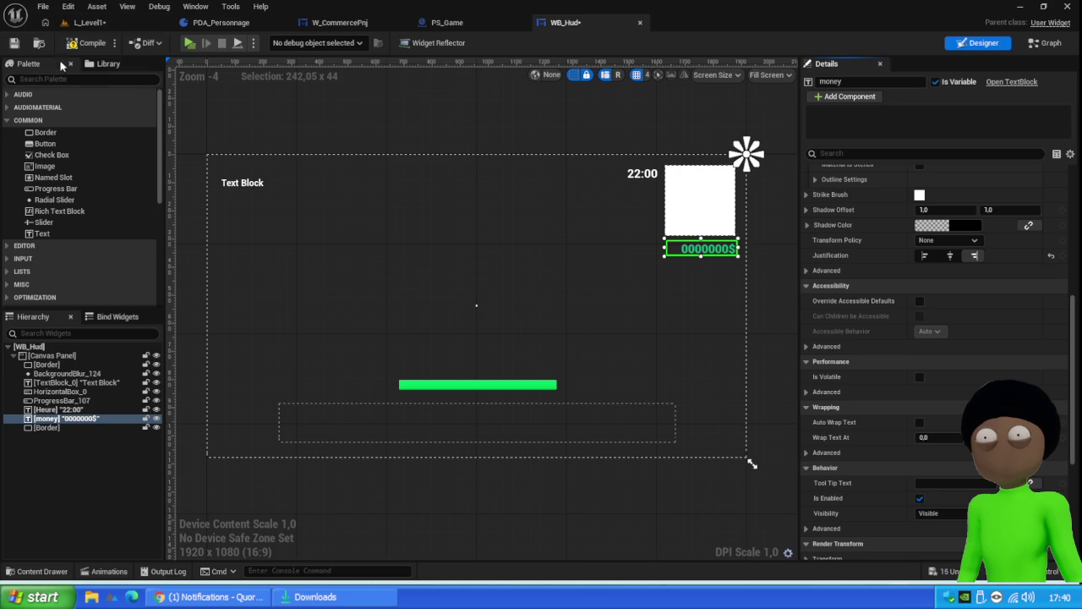
pyautogui.click(15, 47)
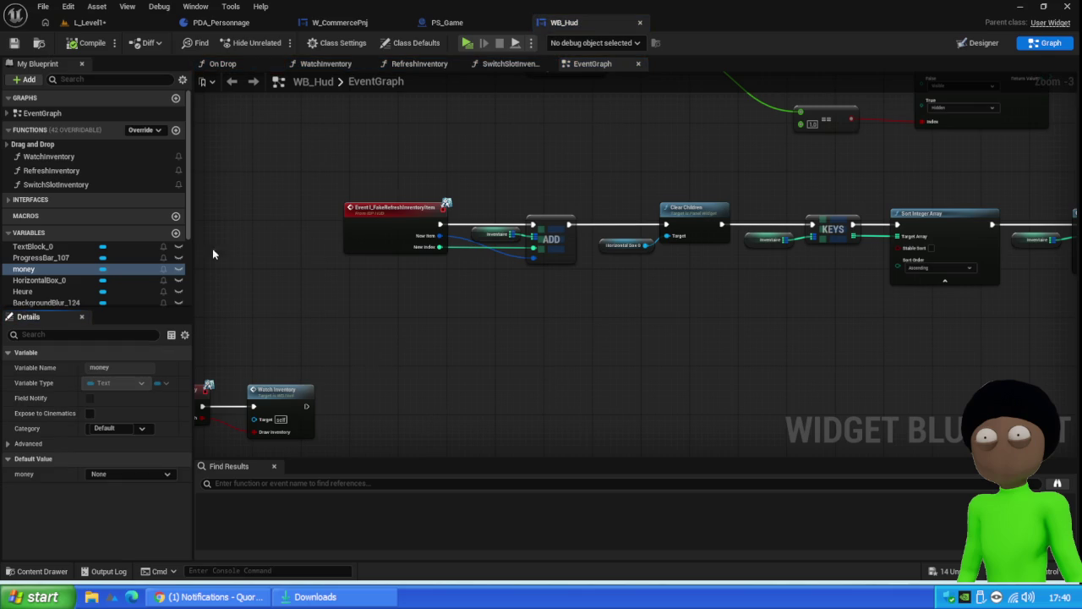
pyautogui.click(176, 130)
pyautogui.write('SetMoney')
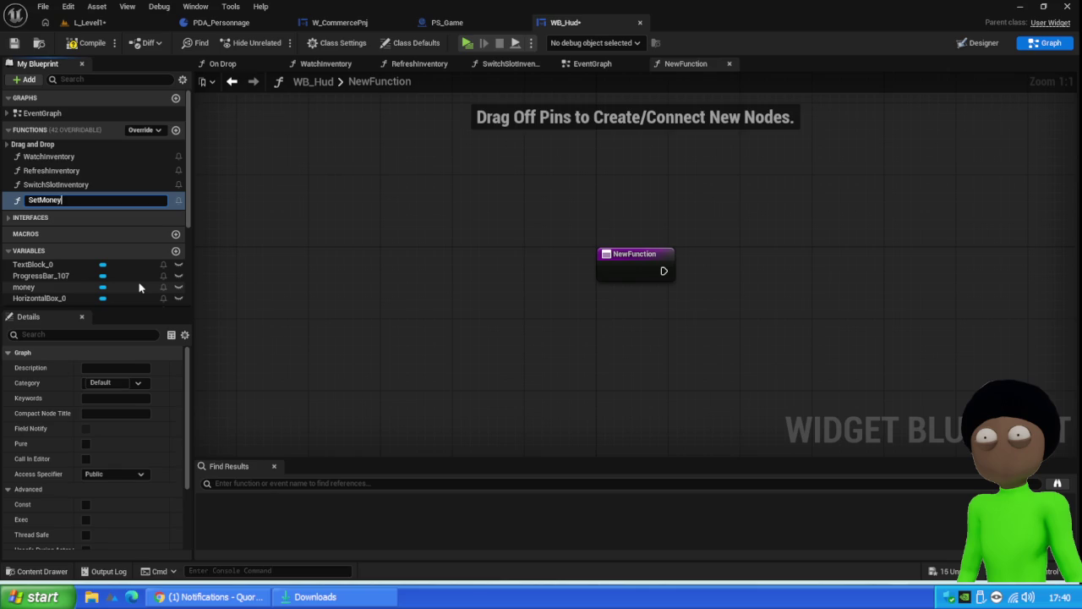
# Step: Name the new function SetMoney and bring the TextBlock_0 variable into its graph
pyautogui.press('Return')
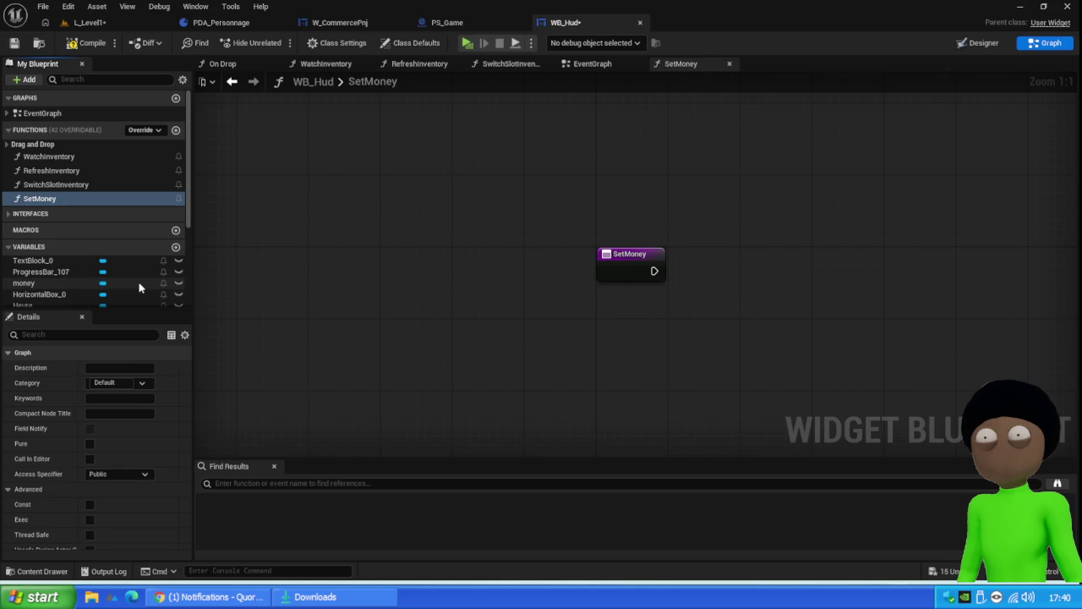
pyautogui.scroll(-5, 140, 288)
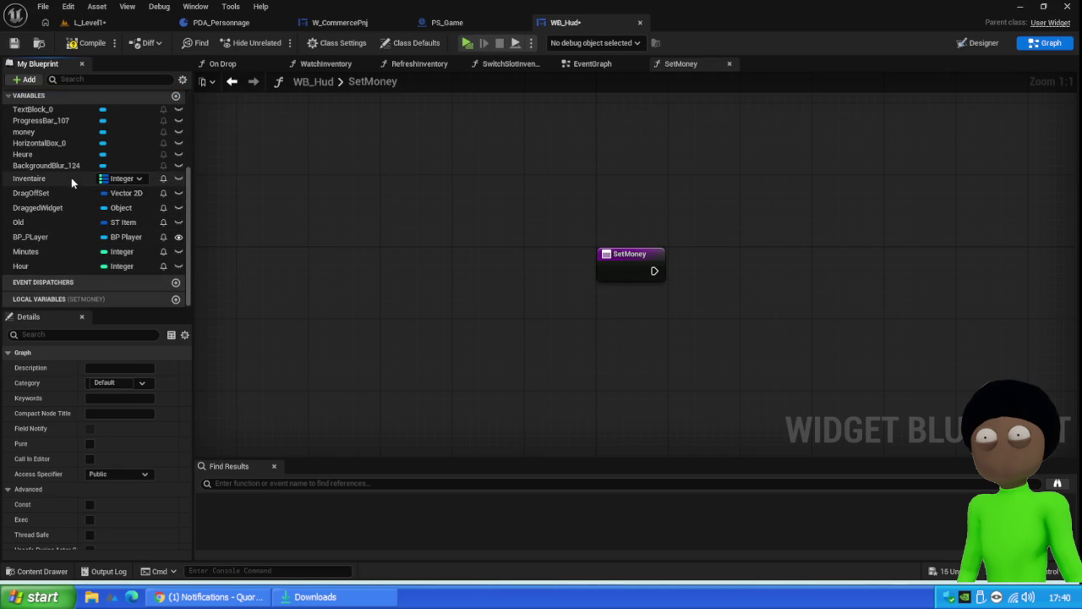
pyautogui.scroll(5, 66, 202)
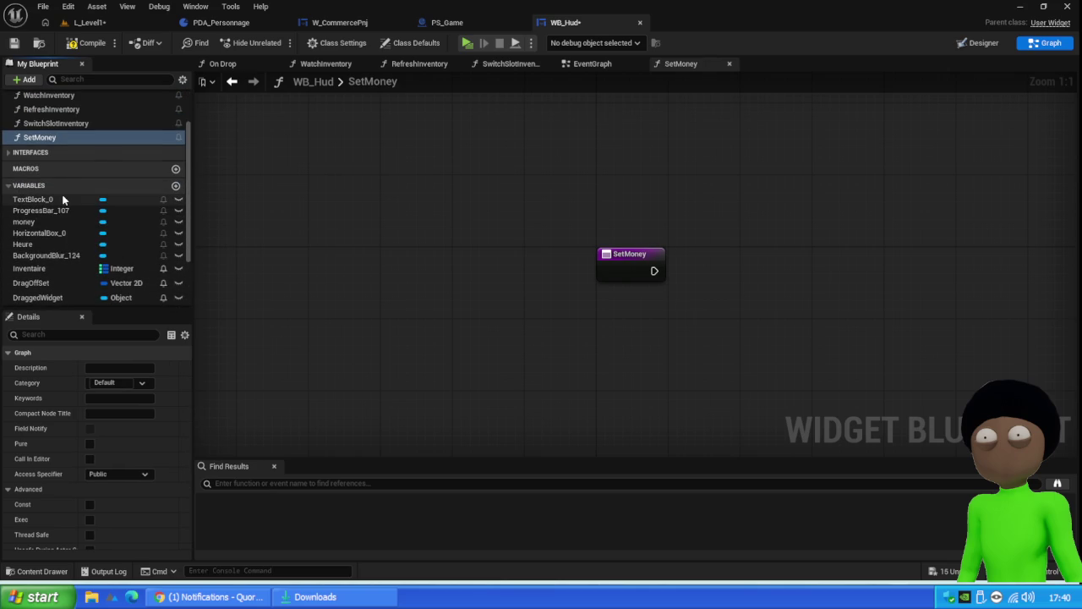
pyautogui.scroll(-3, 65, 216)
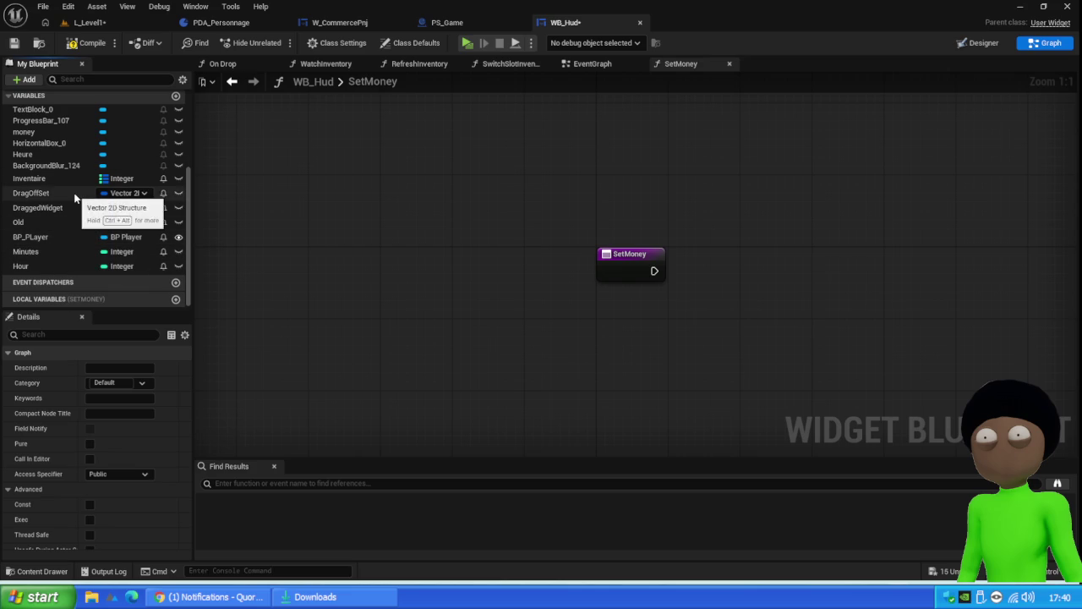
pyautogui.scroll(2, 76, 207)
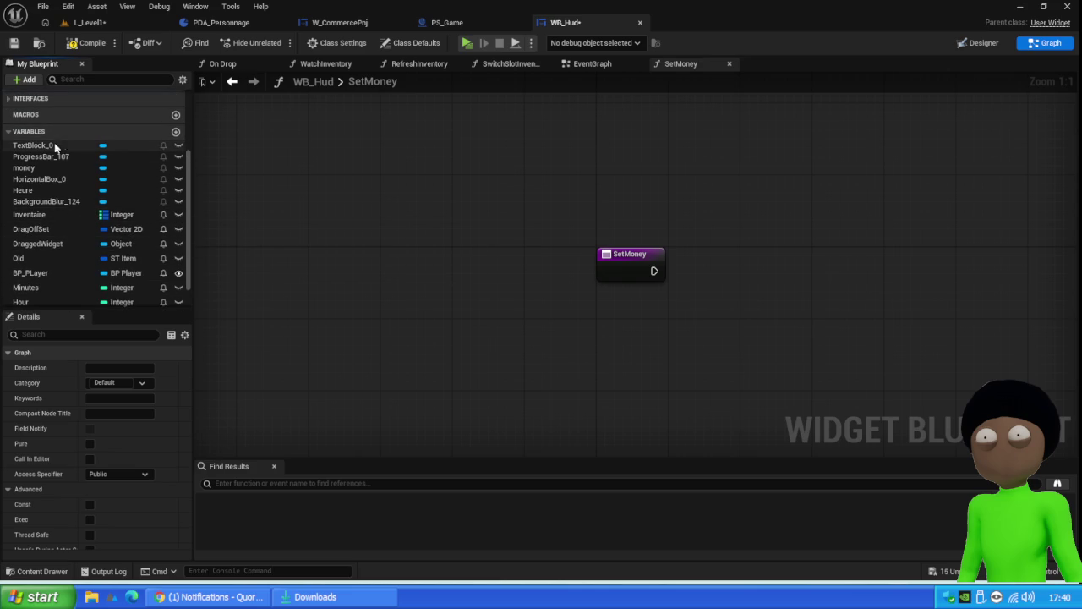
pyautogui.moveTo(48, 145)
pyautogui.mouseDown()
pyautogui.moveTo(714, 306)
pyautogui.moveTo(837, 314)
pyautogui.mouseUp()
# Step: Have SetMoney call SetText (Text) on TextBlock_0, then compile WB_Hud
pyautogui.click(756, 328)
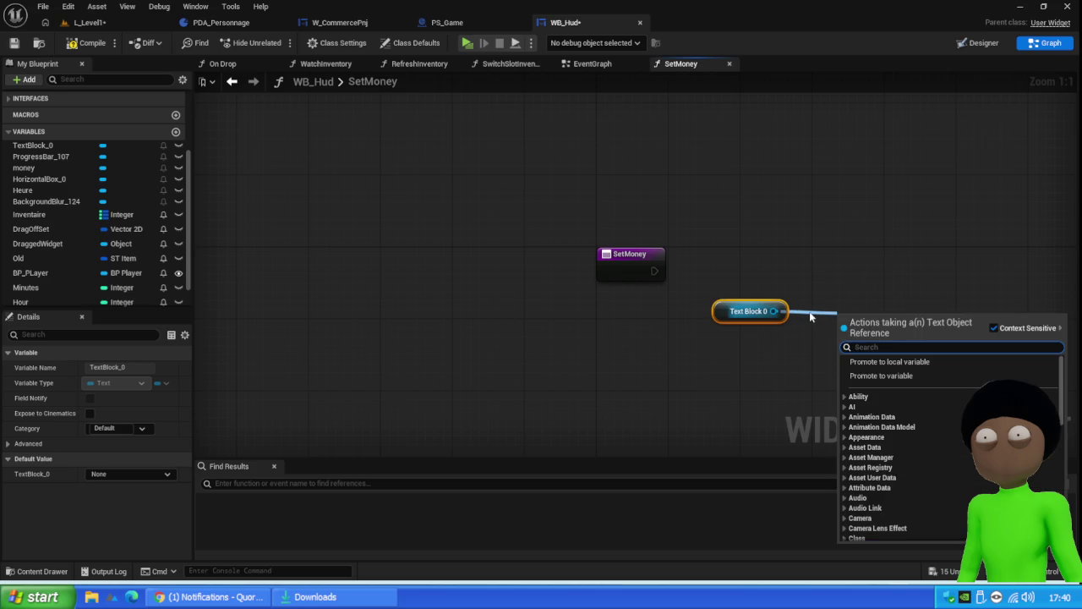
pyautogui.write('set text')
pyautogui.press('Down')
pyautogui.press('Return')
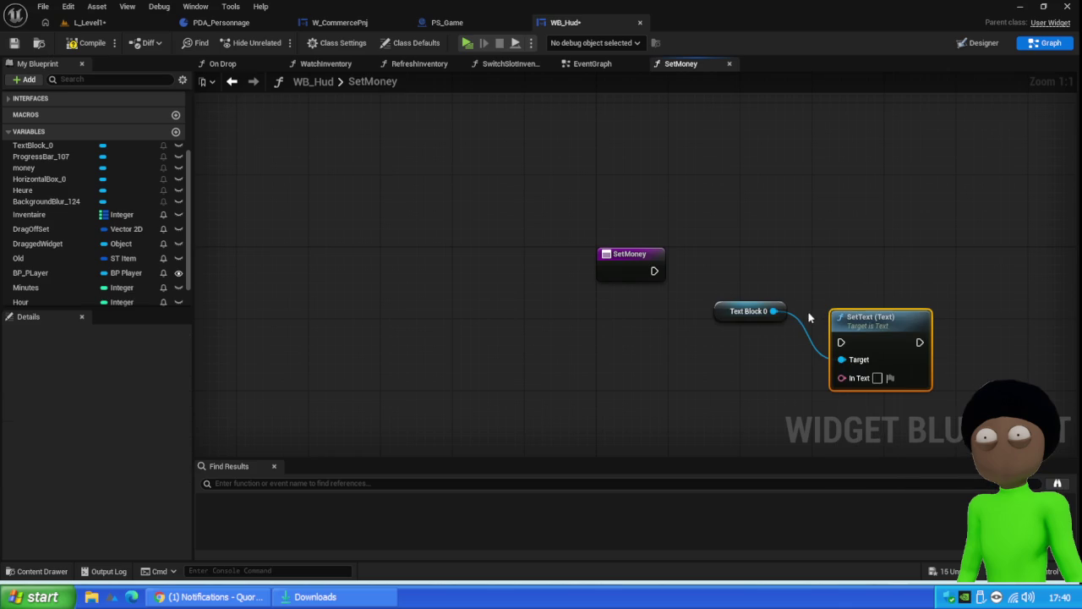
pyautogui.moveTo(654, 271)
pyautogui.mouseDown()
pyautogui.moveTo(840, 353)
pyautogui.moveTo(930, 244)
pyautogui.moveTo(930, 278)
pyautogui.moveTo(901, 274)
pyautogui.mouseUp()
pyautogui.moveTo(717, 311)
pyautogui.mouseDown()
pyautogui.moveTo(843, 241)
pyautogui.moveTo(779, 254)
pyautogui.mouseUp()
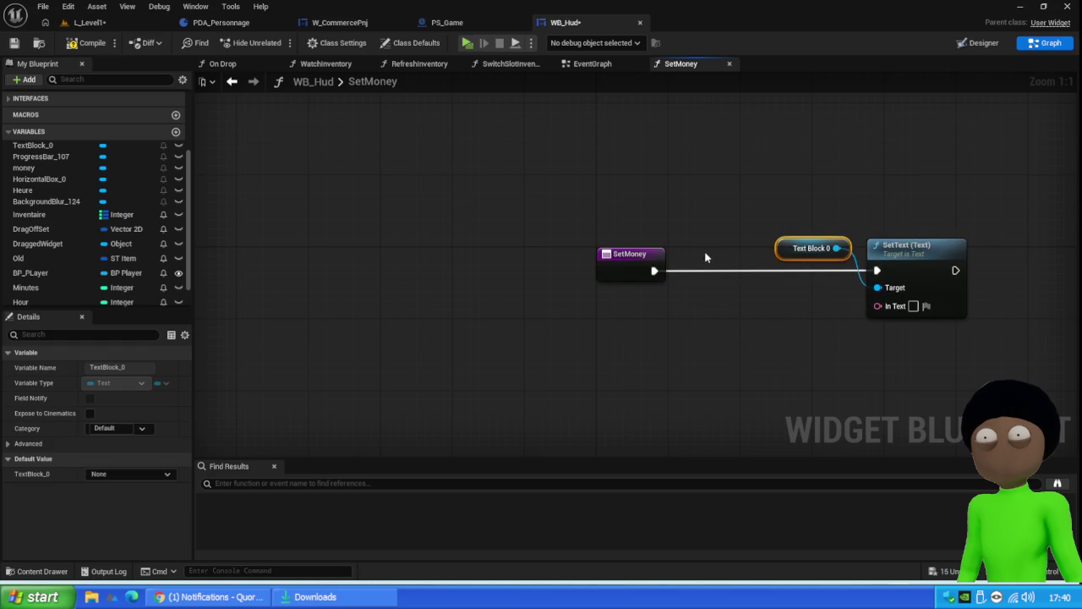
pyautogui.click(81, 43)
pyautogui.moveTo(622, 264); pyautogui.dragTo(466, 271)
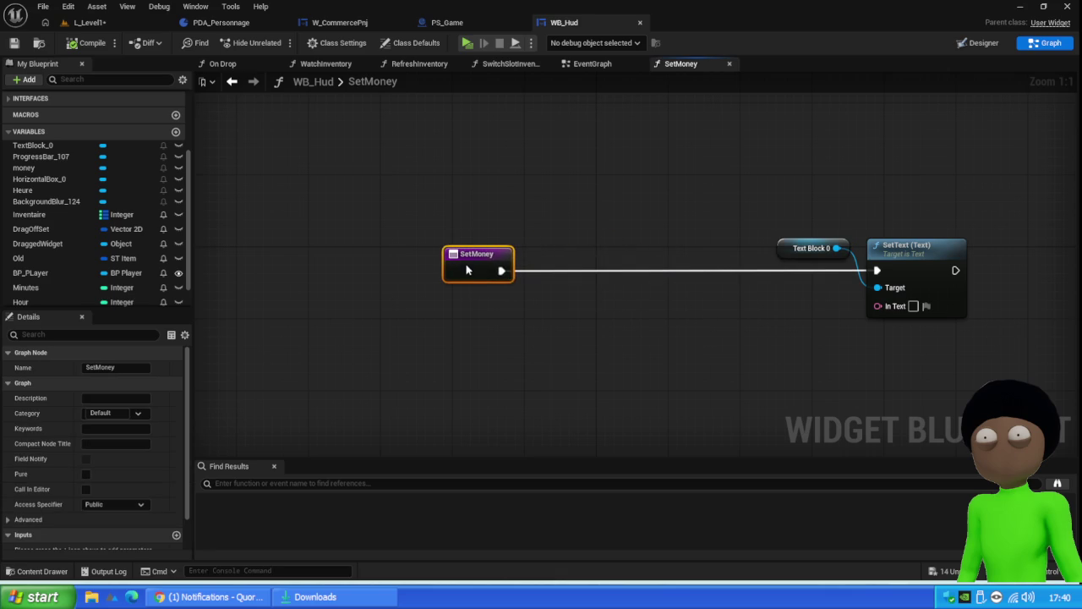
# Step: Add a Get Player State node and search its return value for a money getter
pyautogui.rightClick(594, 329)
pyautogui.write('ge')
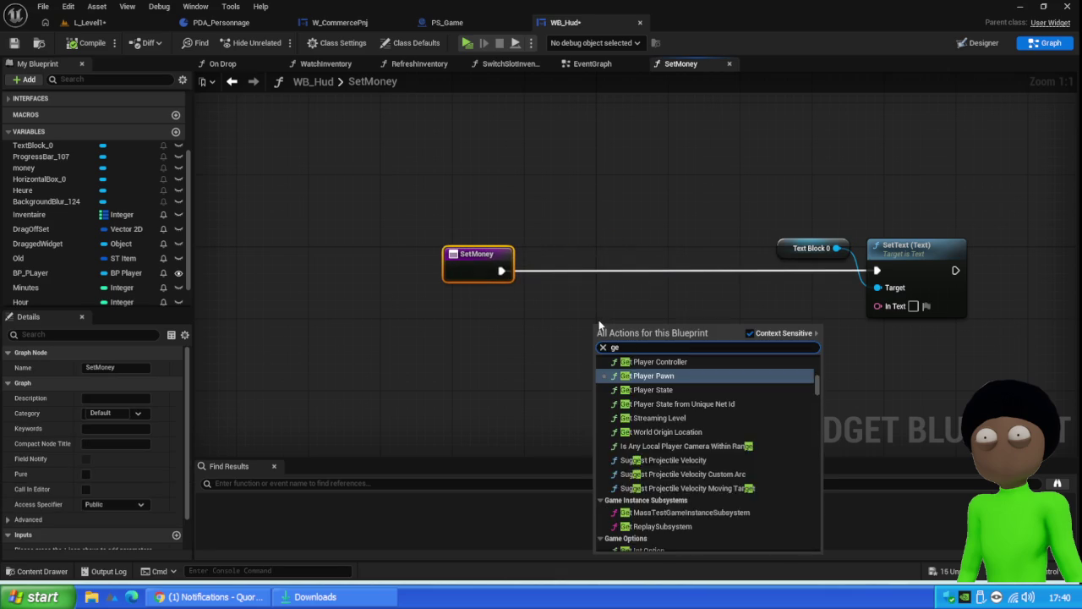
pyautogui.write('t player ')
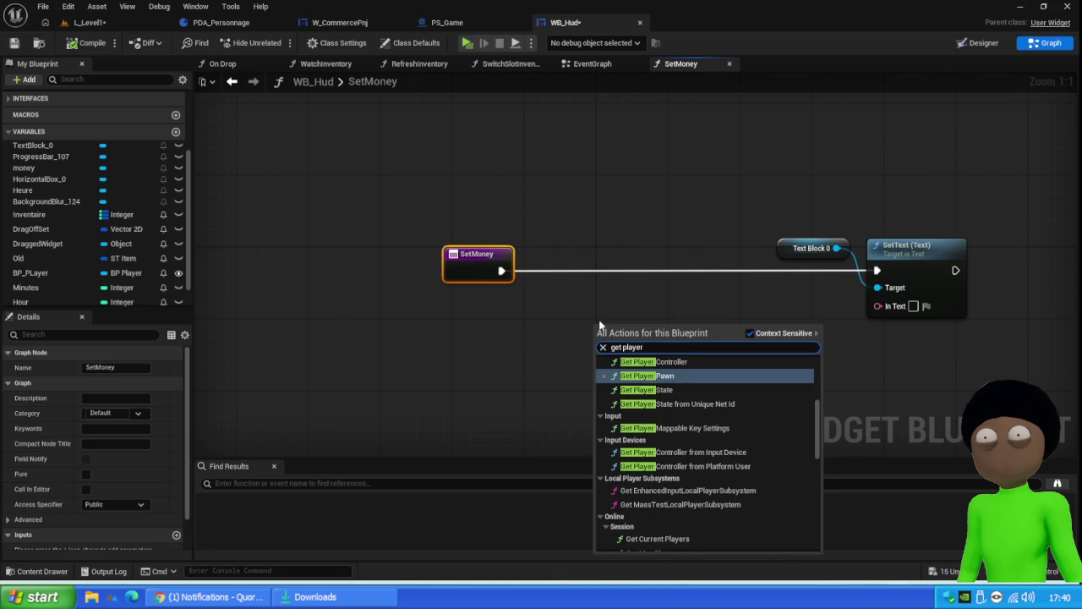
pyautogui.write('state')
pyautogui.press('Return')
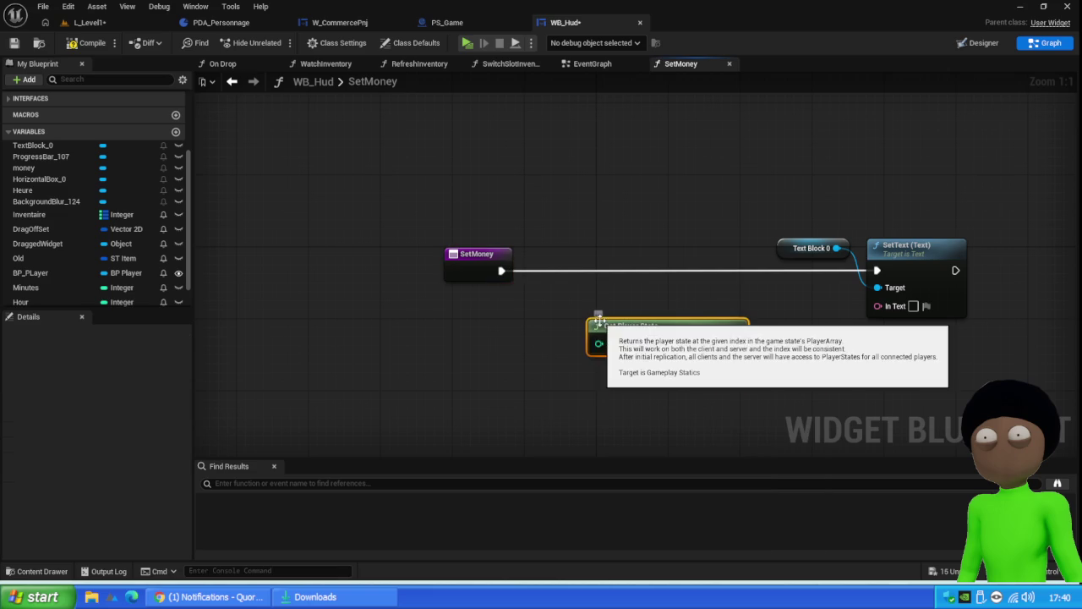
pyautogui.moveTo(682, 328)
pyautogui.mouseDown()
pyautogui.moveTo(529, 355)
pyautogui.moveTo(700, 358)
pyautogui.mouseUp()
pyautogui.write('get money')
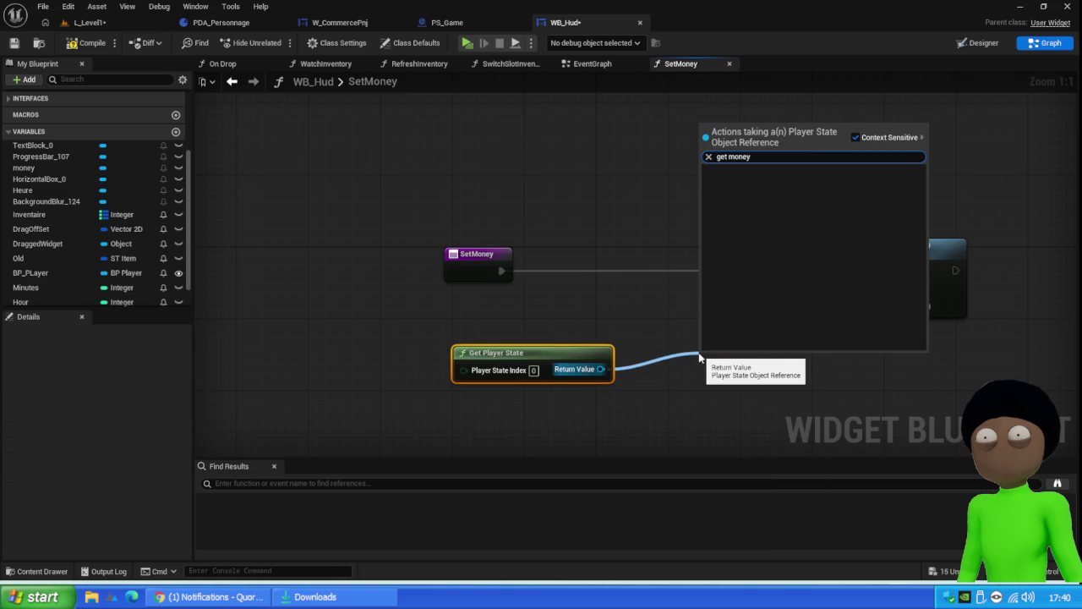
pyautogui.press('BackSpace')
pyautogui.press('BackSpace')
pyautogui.press('BackSpace')
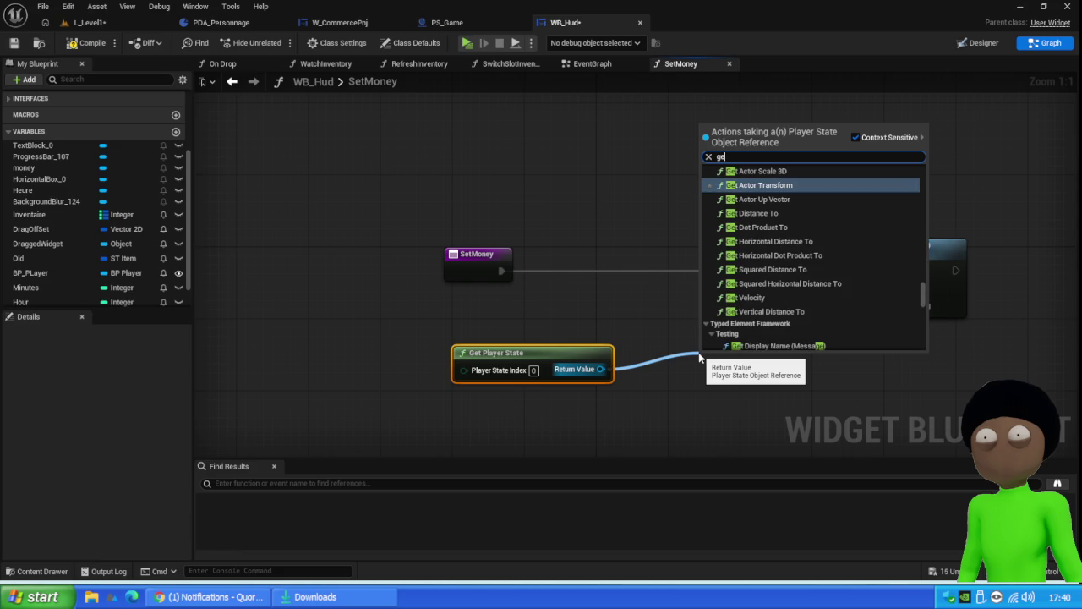
pyautogui.click(89, 22)
# Step: Open the IBP_PS interface from Content › Core › Blueprint › Interface
pyautogui.click(38, 571)
pyautogui.click(453, 345)
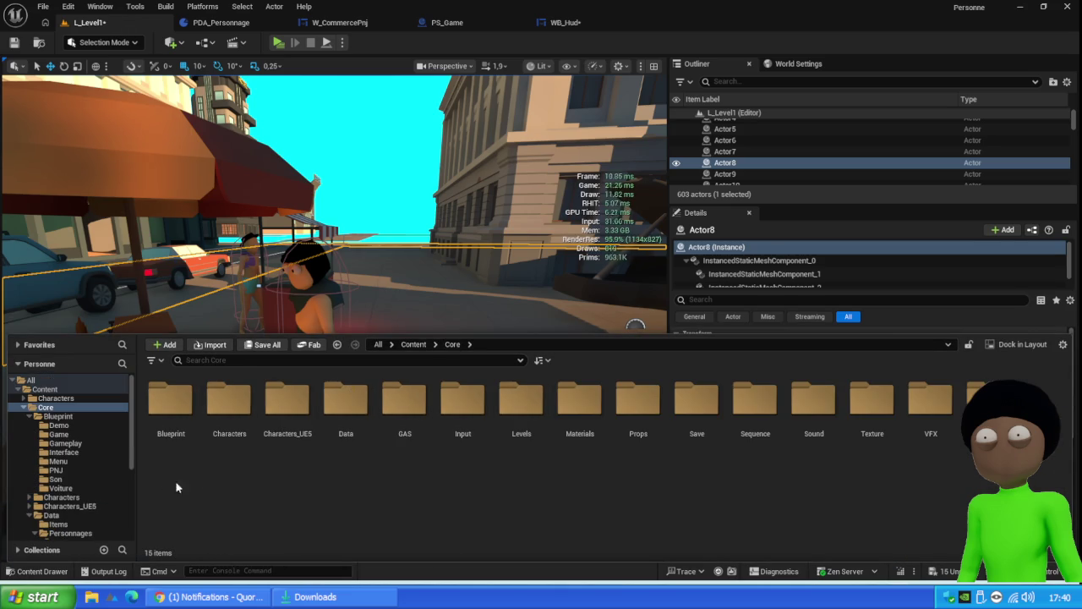
pyautogui.doubleClick(197, 412)
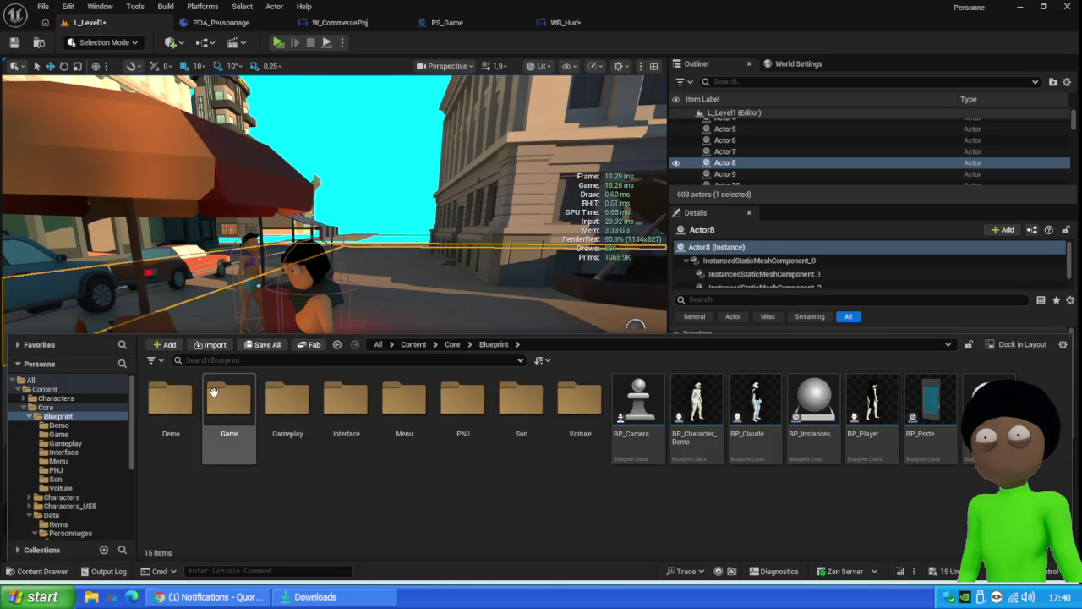
pyautogui.doubleClick(358, 416)
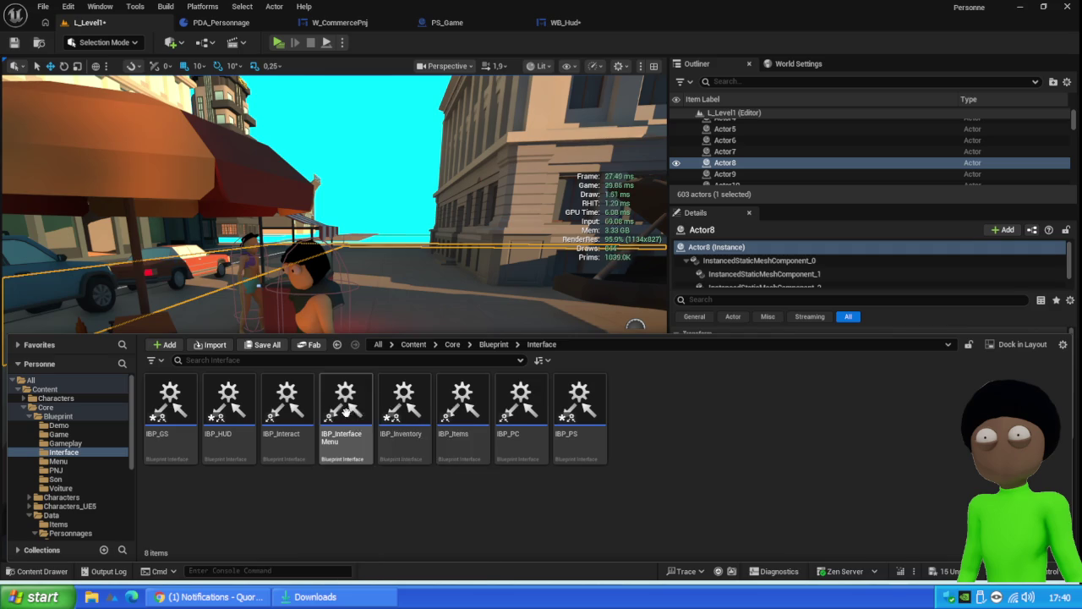
pyautogui.doubleClick(592, 418)
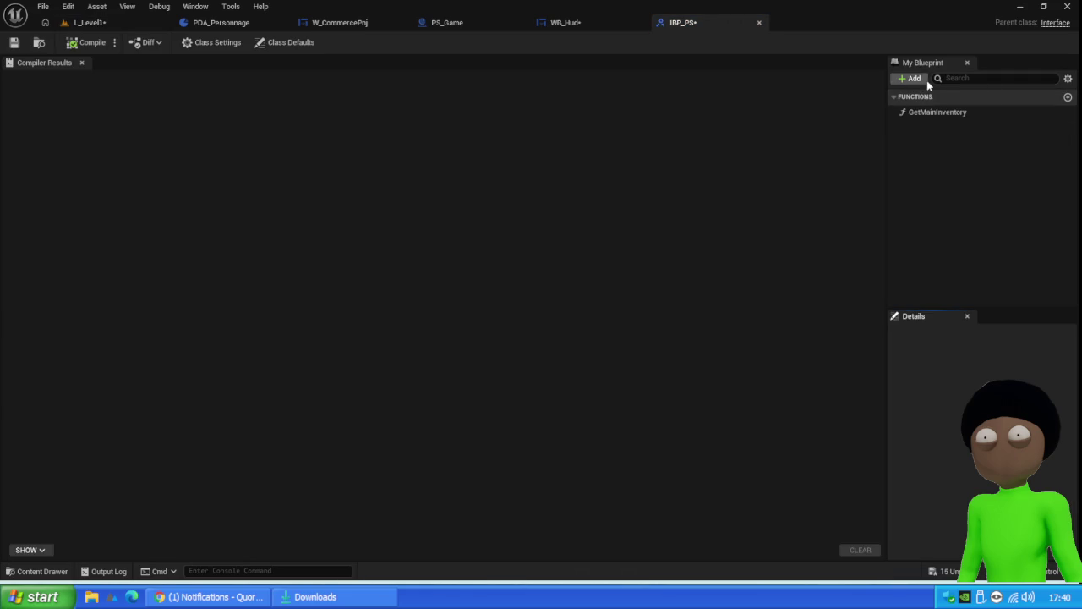
# Step: Add a GetMoney function to IBP_PS and compile the interface
pyautogui.click(913, 78)
pyautogui.click(949, 124)
pyautogui.write('GetMoney')
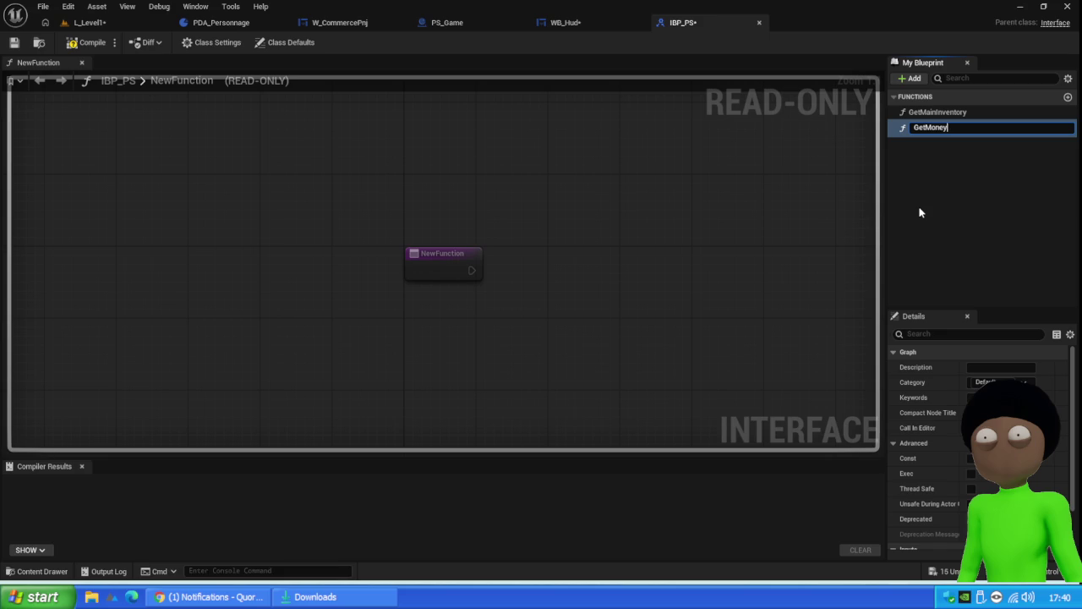
pyautogui.press('Return')
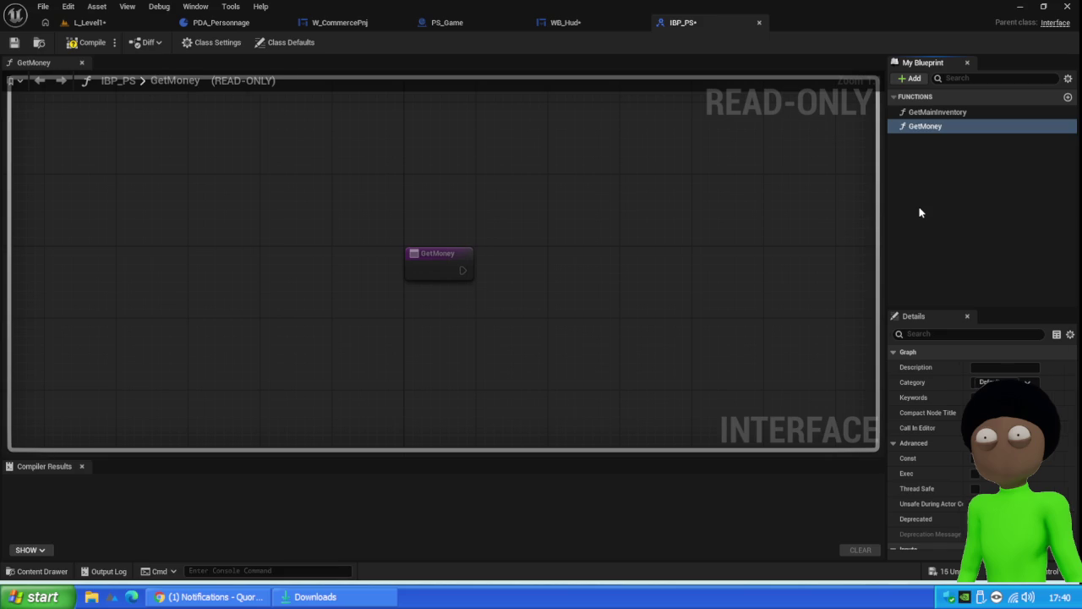
pyautogui.click(86, 42)
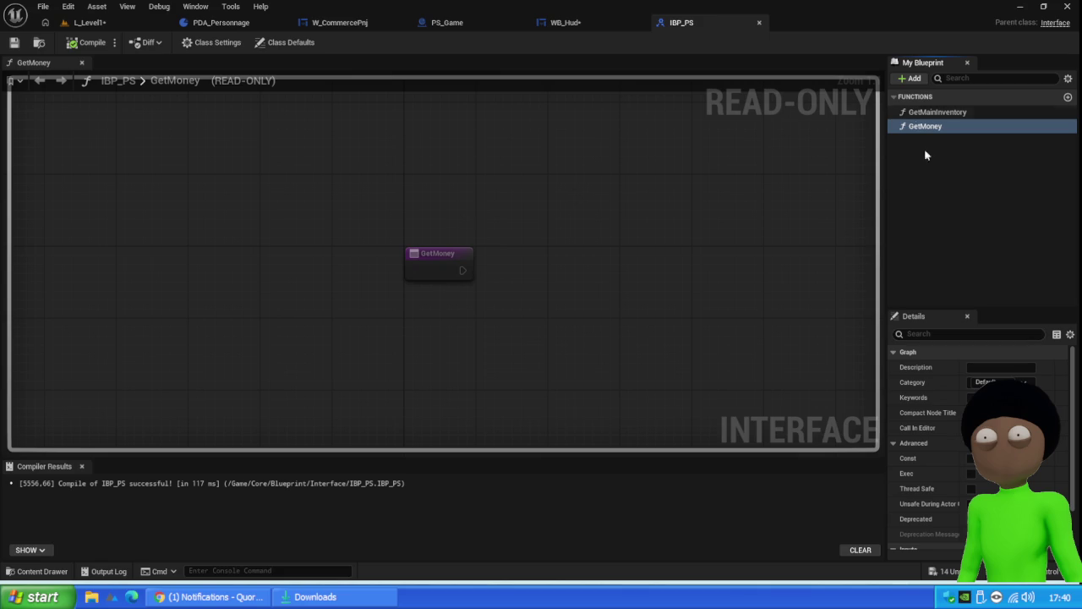
# Step: Give GetMoney a Float output named Money, then compile and save IBP_PS
pyautogui.scroll(-2, 931, 465)
pyautogui.click(1062, 526)
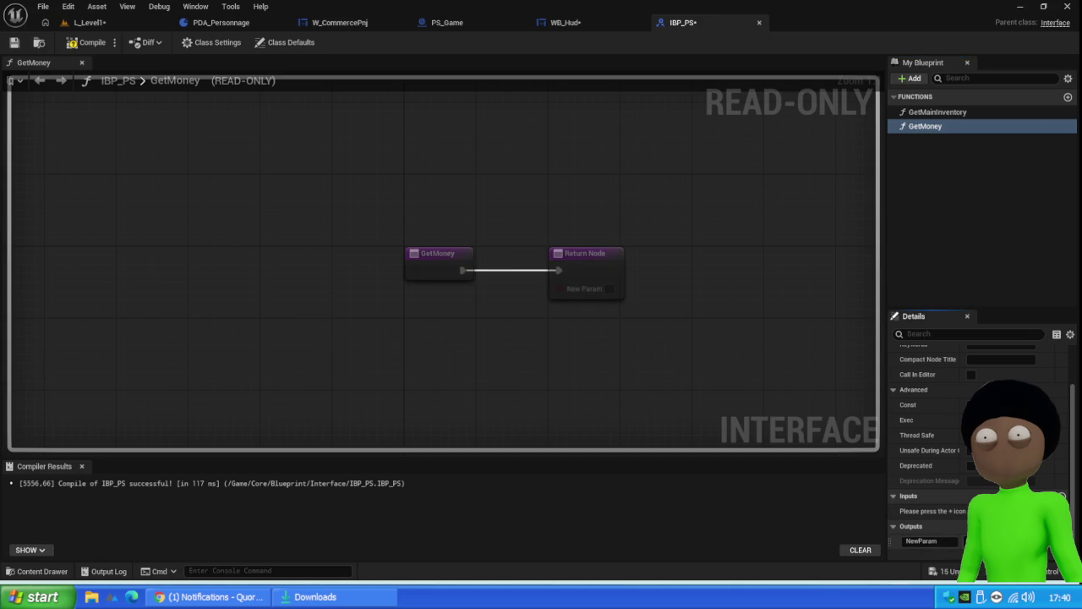
pyautogui.click(981, 541)
pyautogui.click(966, 374)
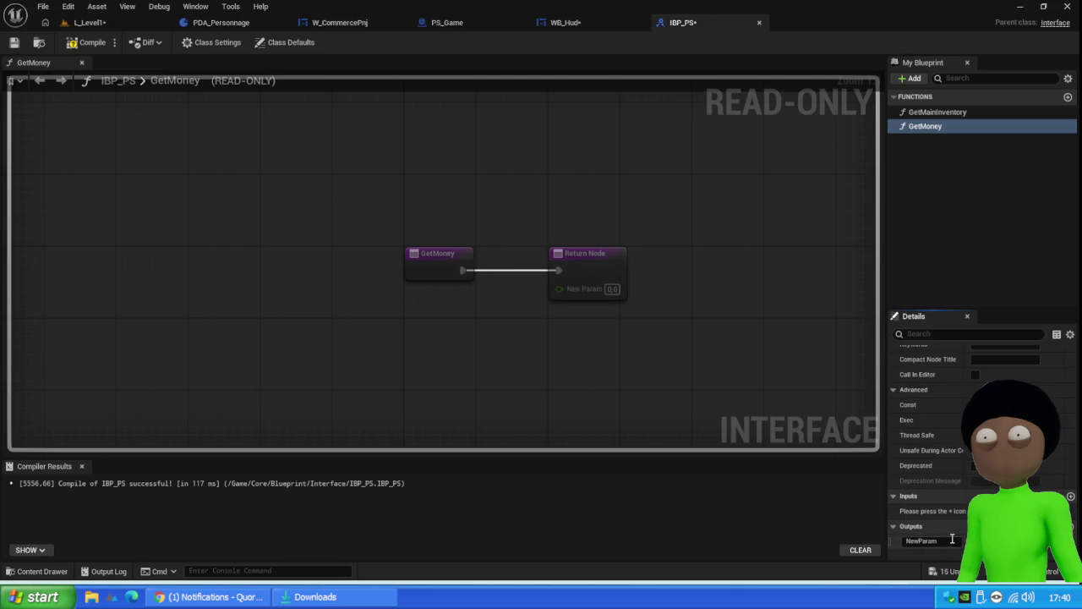
pyautogui.write('Money')
pyautogui.press('Return')
pyautogui.click(74, 44)
pyautogui.click(15, 42)
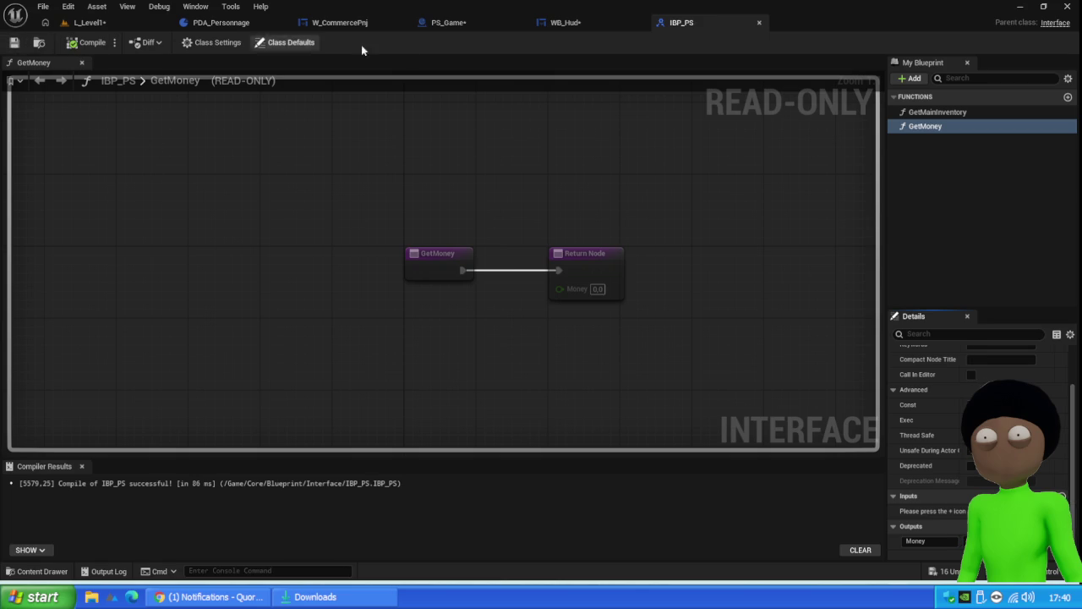
pyautogui.click(461, 23)
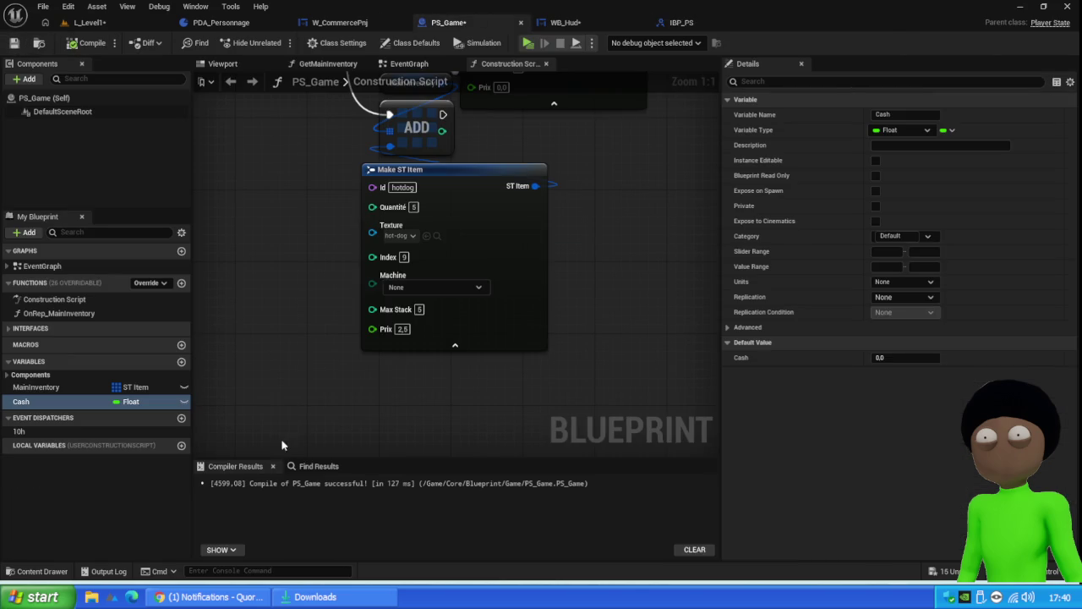
# Step: Return the Cash variable through the Money output of PS_Game's GetMoney implementation
pyautogui.click(10, 328)
pyautogui.doubleClick(40, 343)
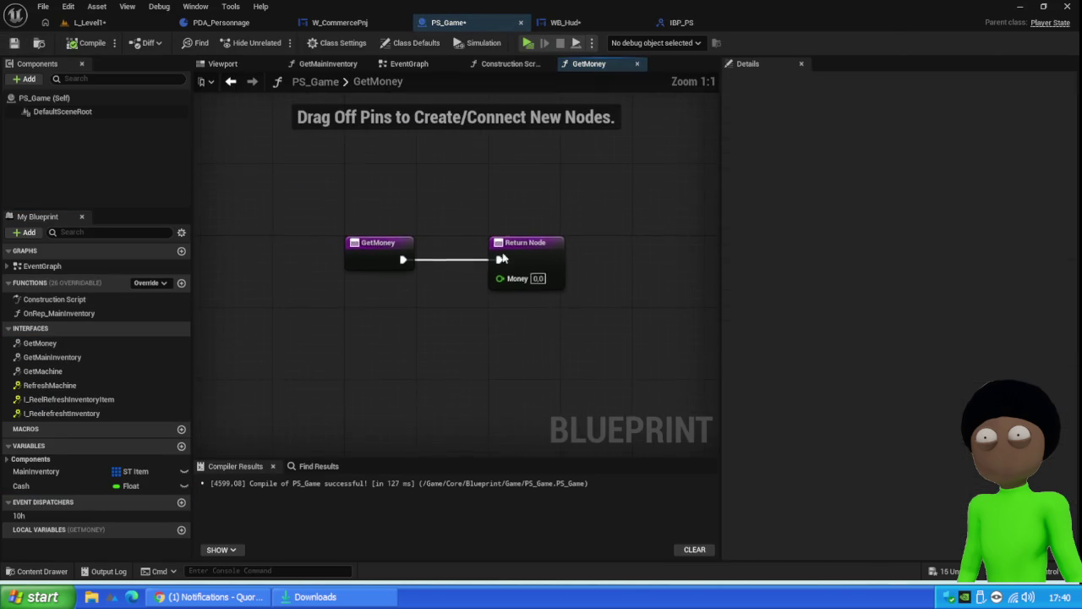
pyautogui.moveTo(20, 485)
pyautogui.mouseDown()
pyautogui.moveTo(468, 336)
pyautogui.moveTo(510, 275)
pyautogui.moveTo(498, 279)
pyautogui.mouseUp()
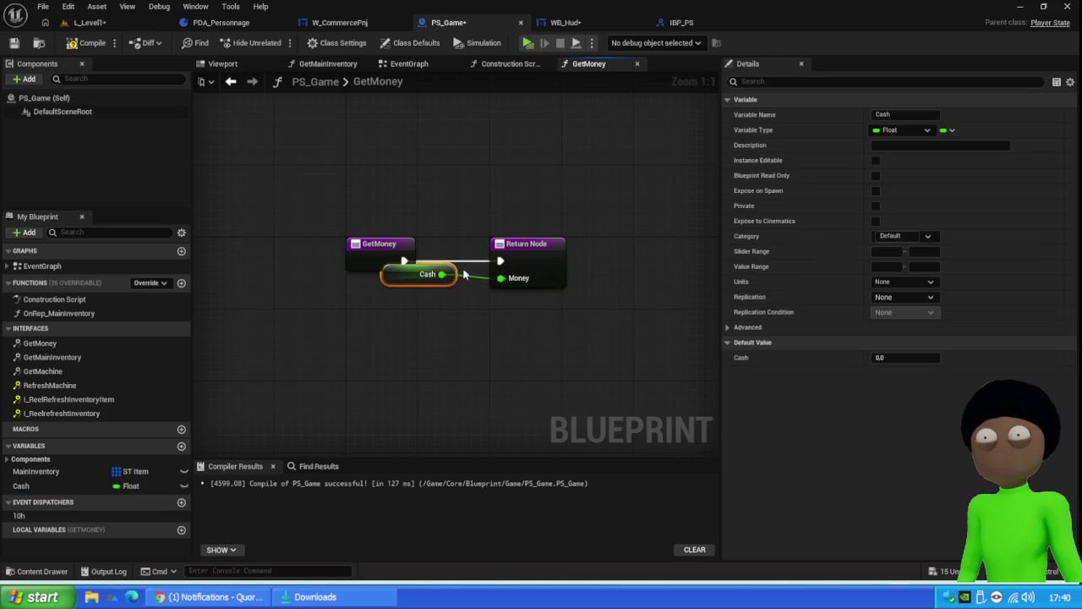
pyautogui.moveTo(423, 274); pyautogui.dragTo(432, 292)
# Step: Compile and save PS_Game, then reposition Get Player State in WB_Hud's SetMoney graph
pyautogui.click(87, 42)
pyautogui.click(13, 44)
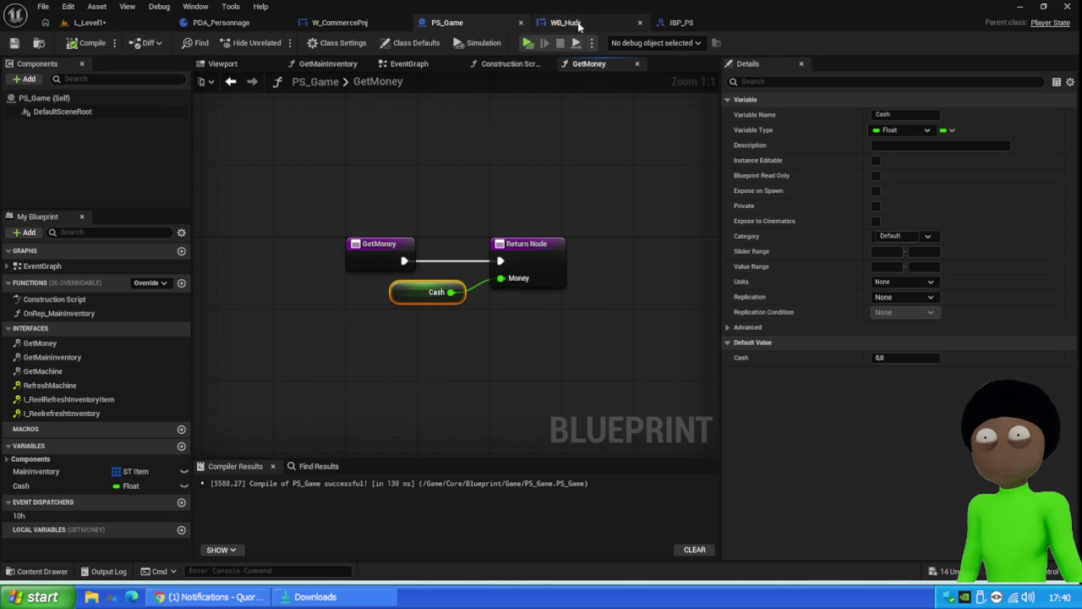
pyautogui.click(567, 23)
pyautogui.moveTo(575, 355); pyautogui.dragTo(716, 321)
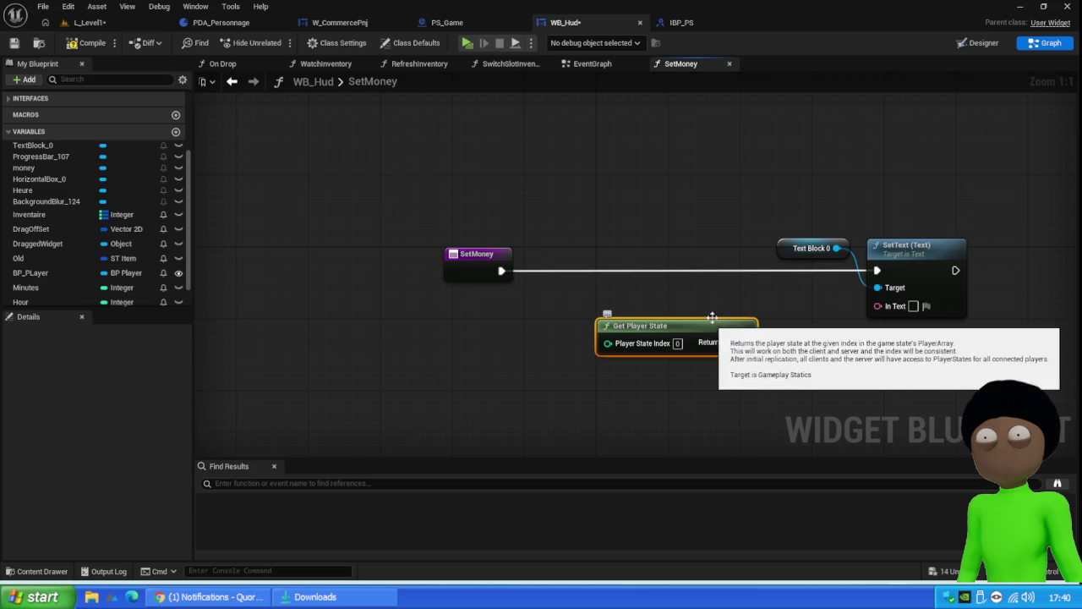
# Step: Call Get Money on the player state, wired between SetMoney's entry and SetText
pyautogui.moveTo(702, 334)
pyautogui.mouseDown()
pyautogui.moveTo(552, 327)
pyautogui.moveTo(692, 312)
pyautogui.mouseUp()
pyautogui.write('get money')
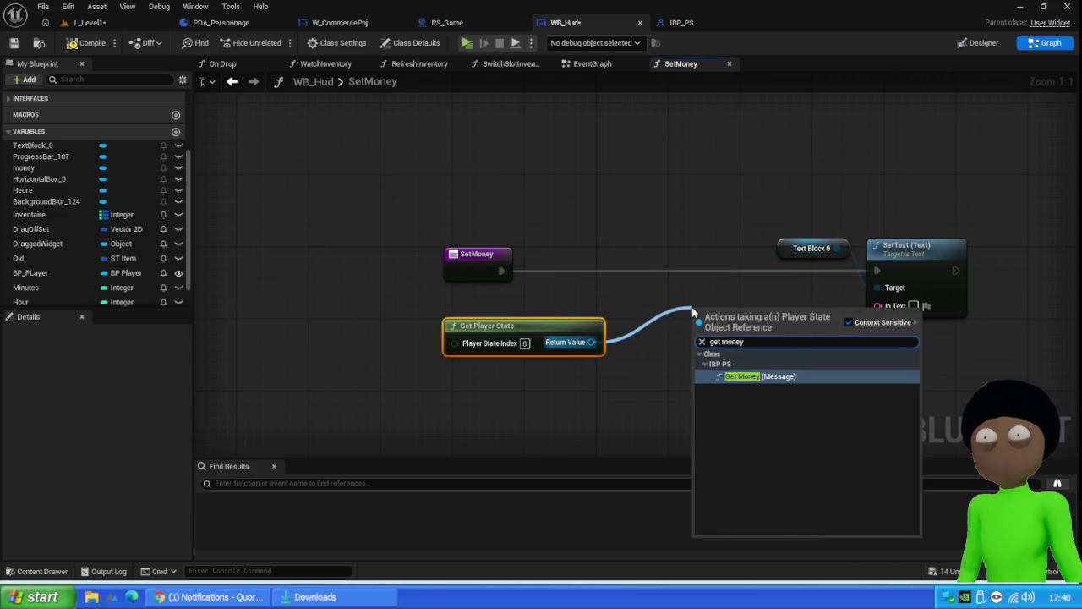
pyautogui.press('Return')
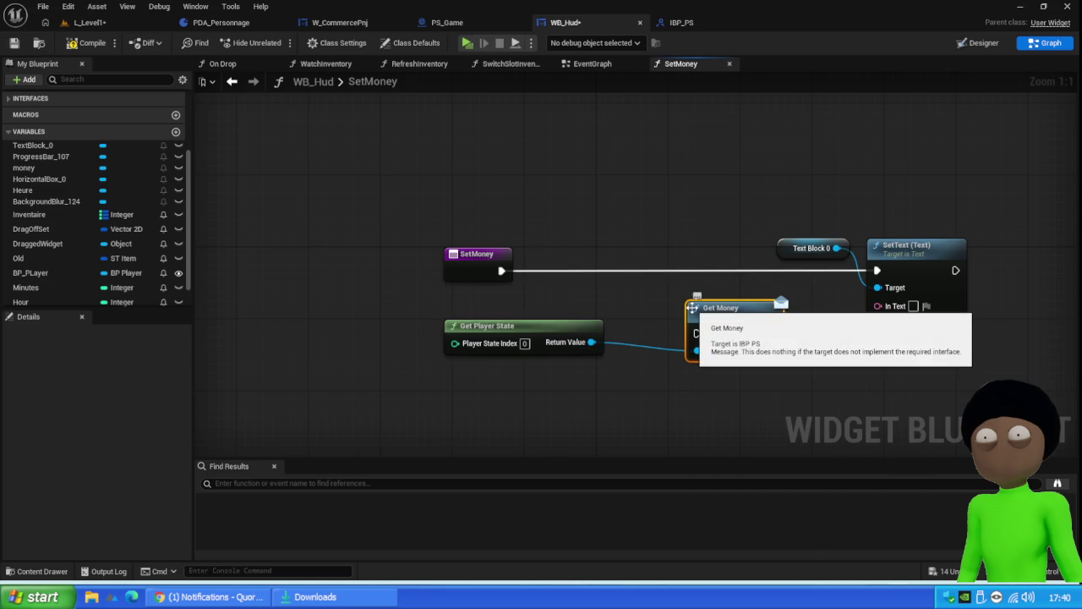
pyautogui.moveTo(732, 332); pyautogui.dragTo(668, 269)
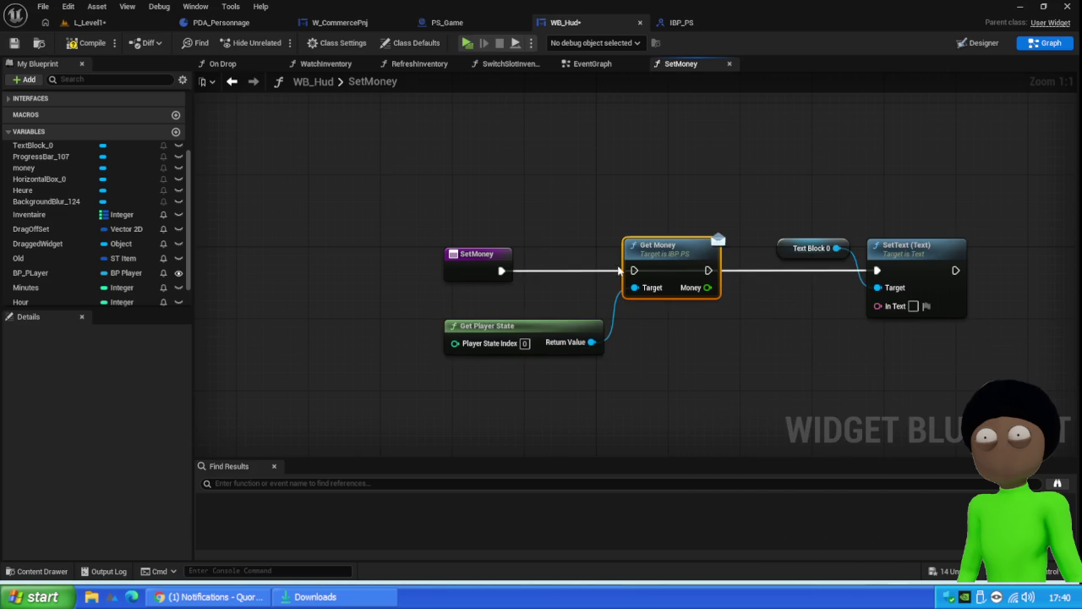
pyautogui.moveTo(501, 272); pyautogui.dragTo(634, 270)
pyautogui.moveTo(708, 271); pyautogui.dragTo(880, 271)
# Step: Convert Money with a To Text (Float) node and expand its advanced options
pyautogui.moveTo(707, 287)
pyautogui.mouseDown()
pyautogui.moveTo(882, 304)
pyautogui.moveTo(805, 326)
pyautogui.mouseUp()
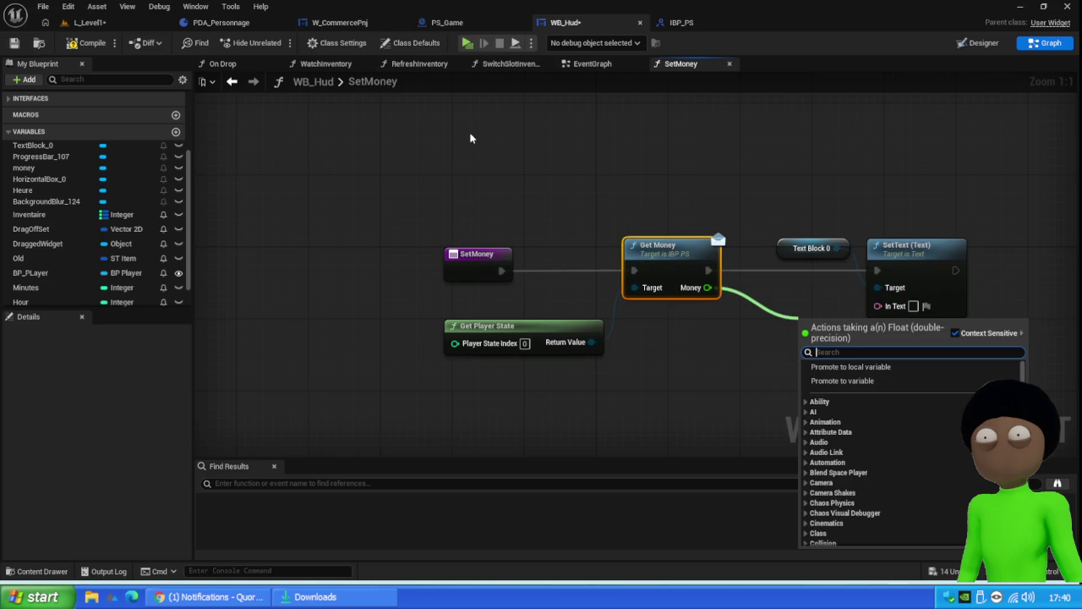
pyautogui.click(588, 196)
pyautogui.moveTo(707, 287); pyautogui.dragTo(765, 343)
pyautogui.write('to text')
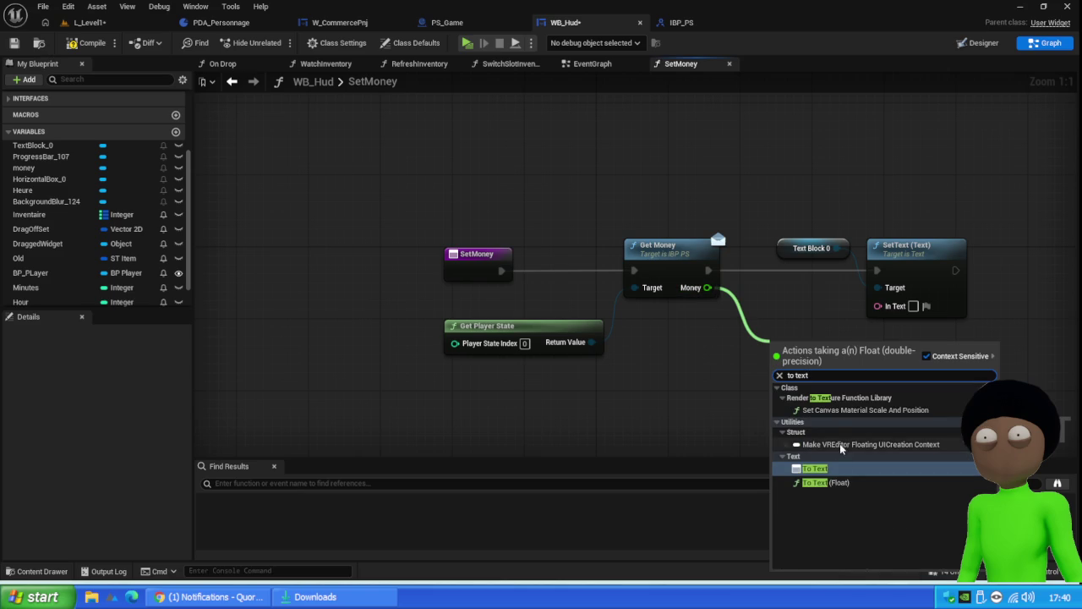
pyautogui.click(815, 482)
pyautogui.moveTo(823, 347)
pyautogui.mouseDown()
pyautogui.moveTo(770, 309)
pyautogui.moveTo(761, 331)
pyautogui.moveTo(878, 305)
pyautogui.mouseUp()
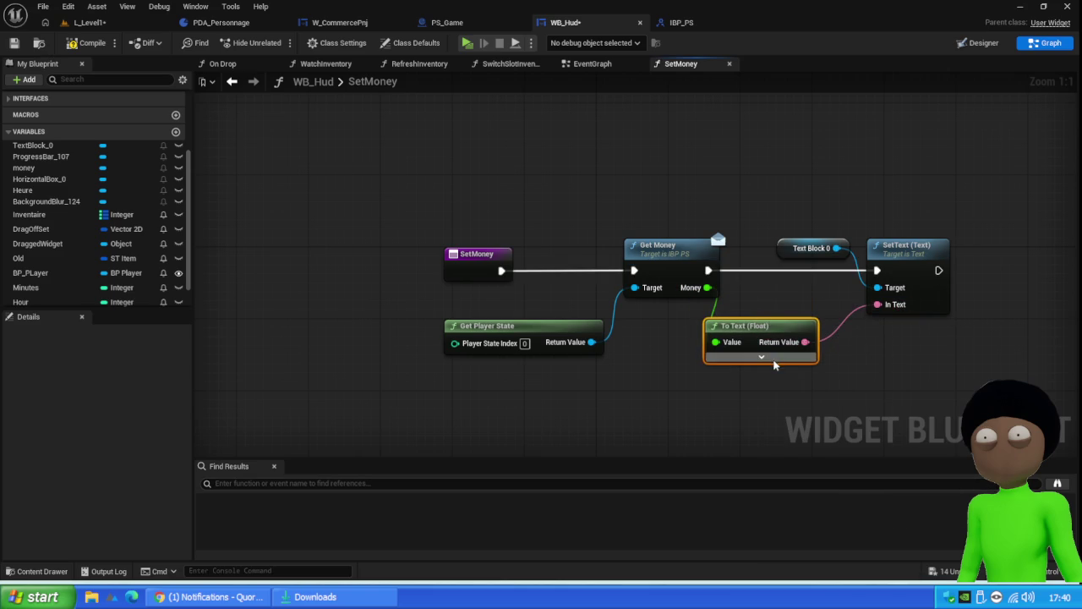
pyautogui.click(761, 356)
pyautogui.moveTo(677, 417); pyautogui.dragTo(694, 287)
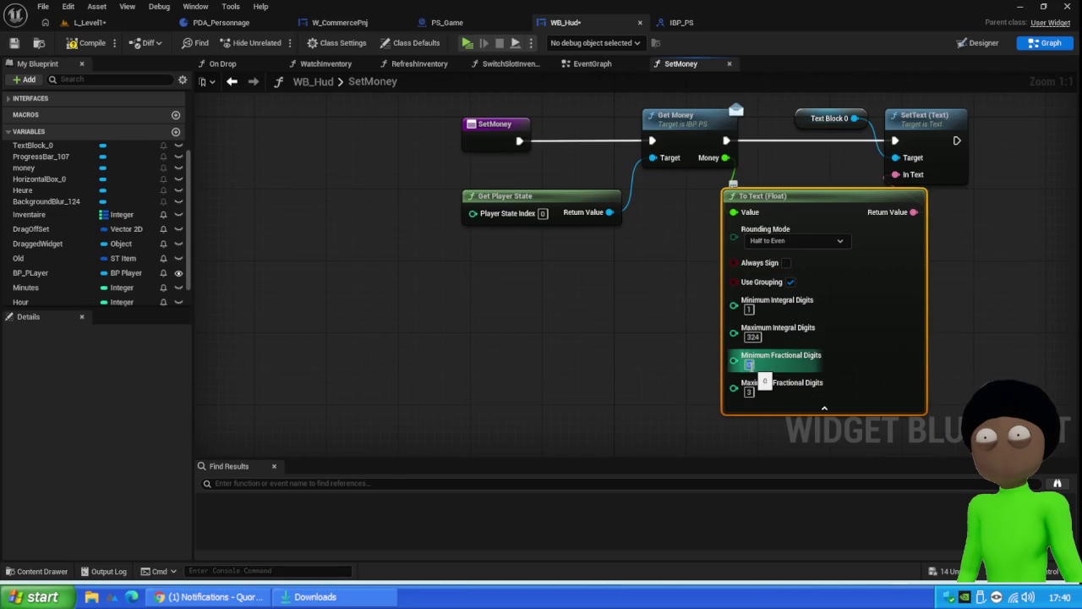
# Step: Set To Text minimum and maximum fractional digits to 2, then save and compile WB_Hud
pyautogui.write('2')
pyautogui.press('Return')
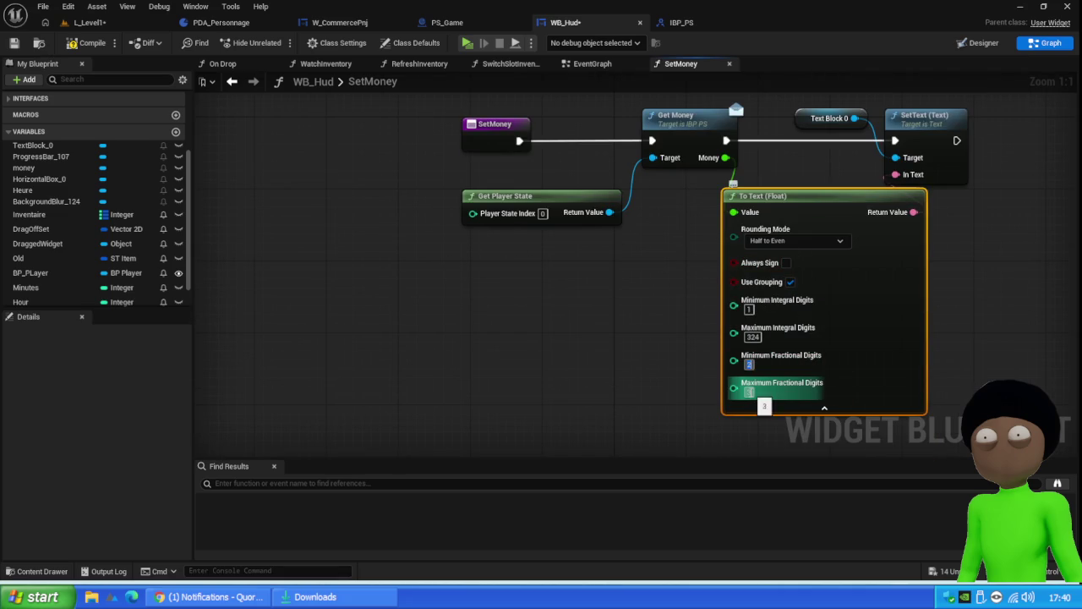
pyautogui.write('2')
pyautogui.press('Return')
pyautogui.press('Return')
pyautogui.click(13, 47)
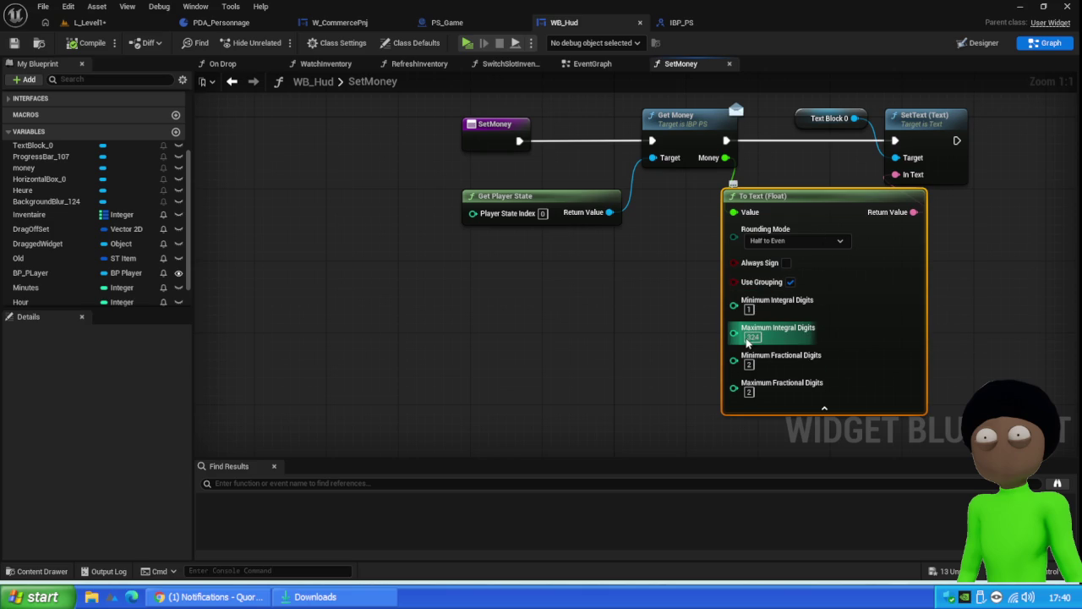
pyautogui.moveTo(791, 196); pyautogui.dragTo(799, 203)
pyautogui.click(85, 42)
# Step: Save WB_Hud and switch to the W_CommercePnj event graph
pyautogui.click(13, 43)
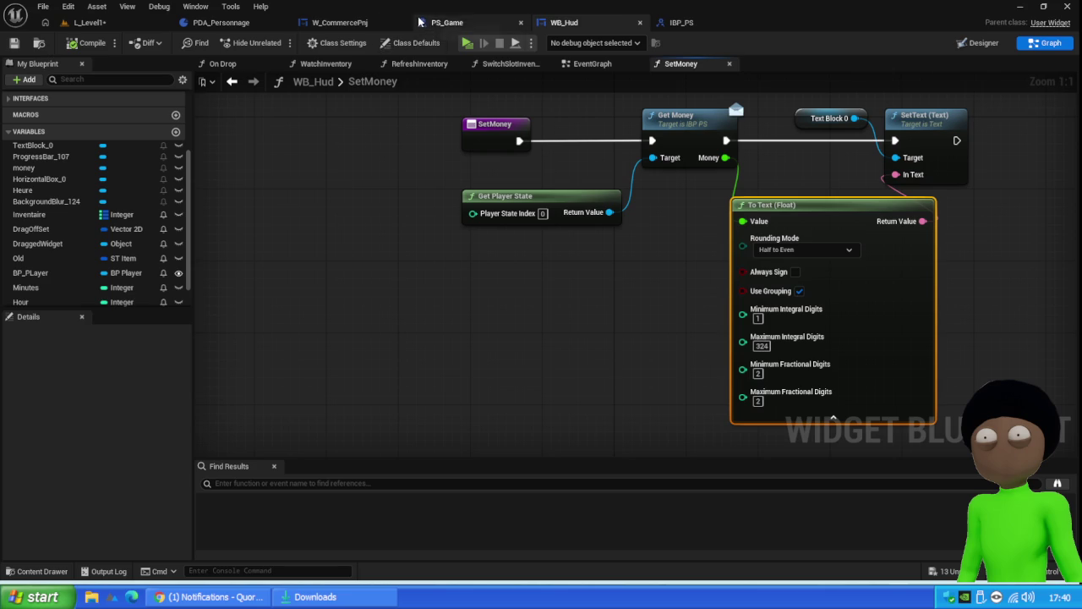
pyautogui.click(339, 23)
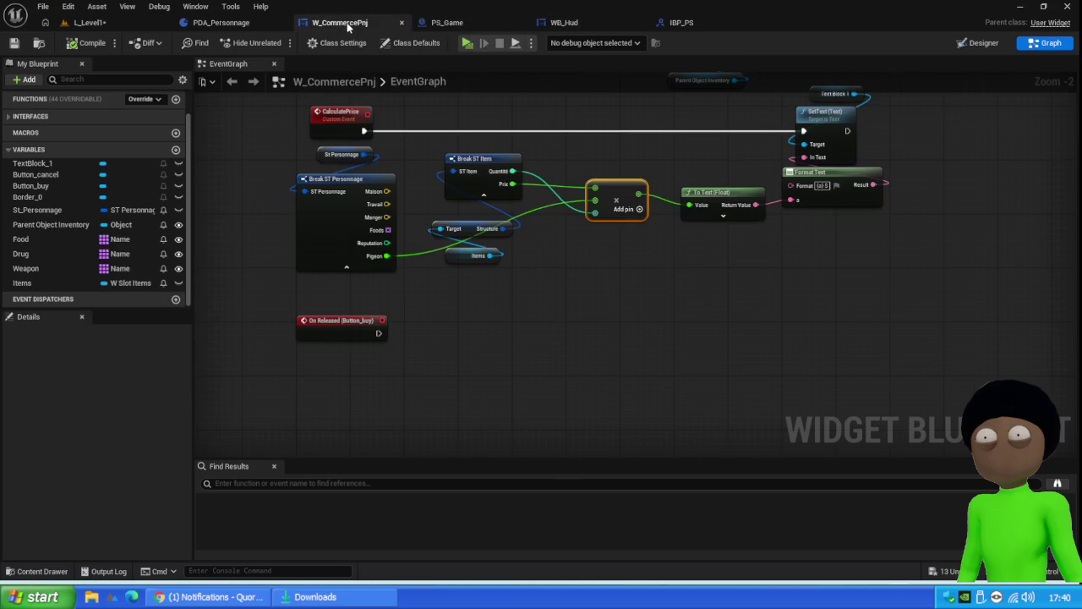
pyautogui.moveTo(615, 142); pyautogui.dragTo(448, 341)
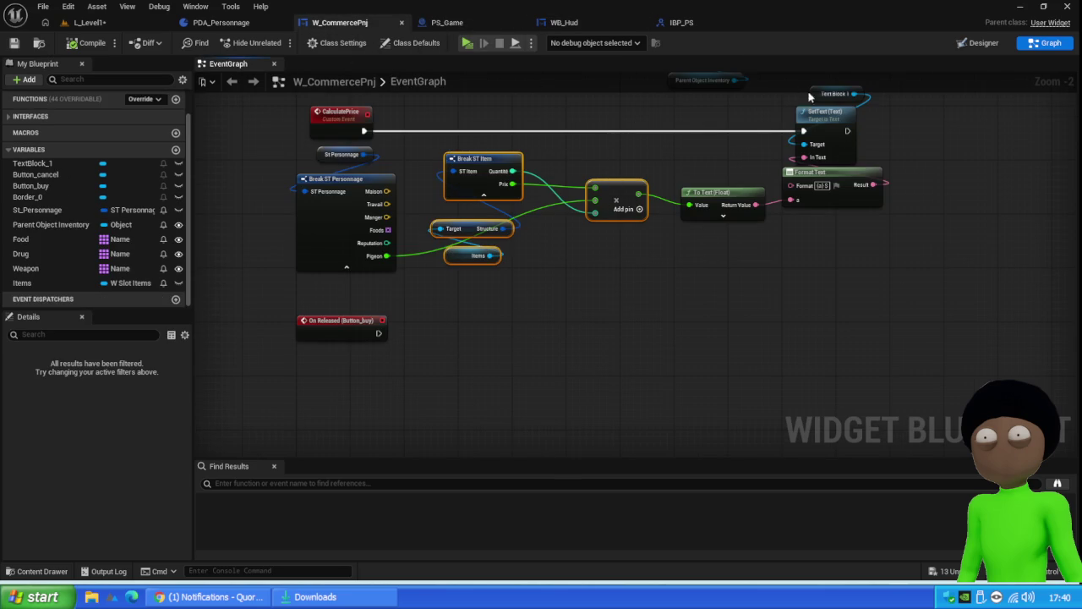
pyautogui.moveTo(927, 131); pyautogui.dragTo(620, 330)
pyautogui.click(925, 135)
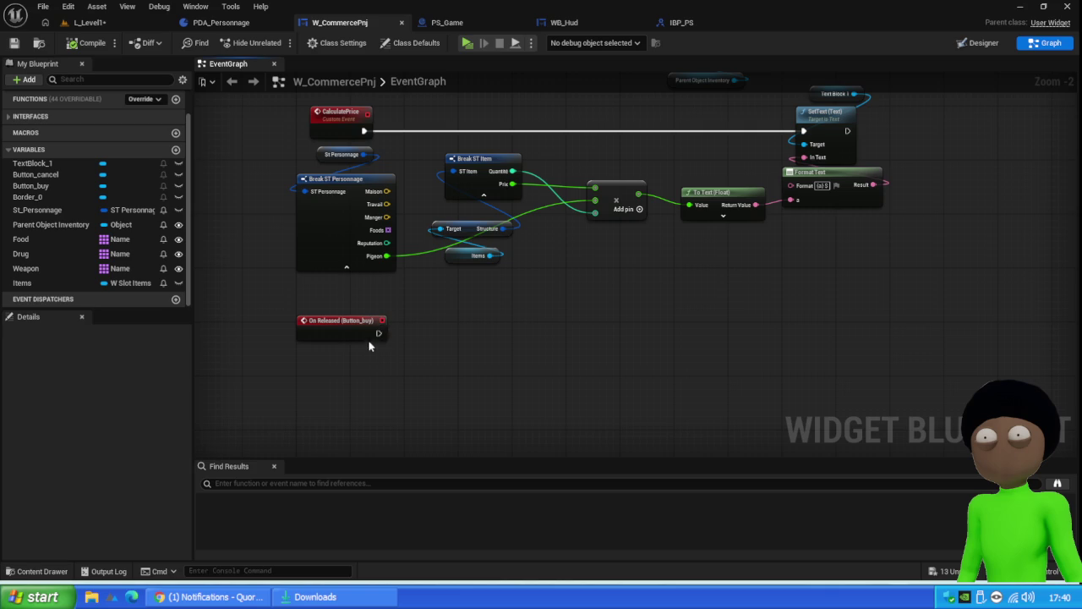
pyautogui.rightClick(412, 365)
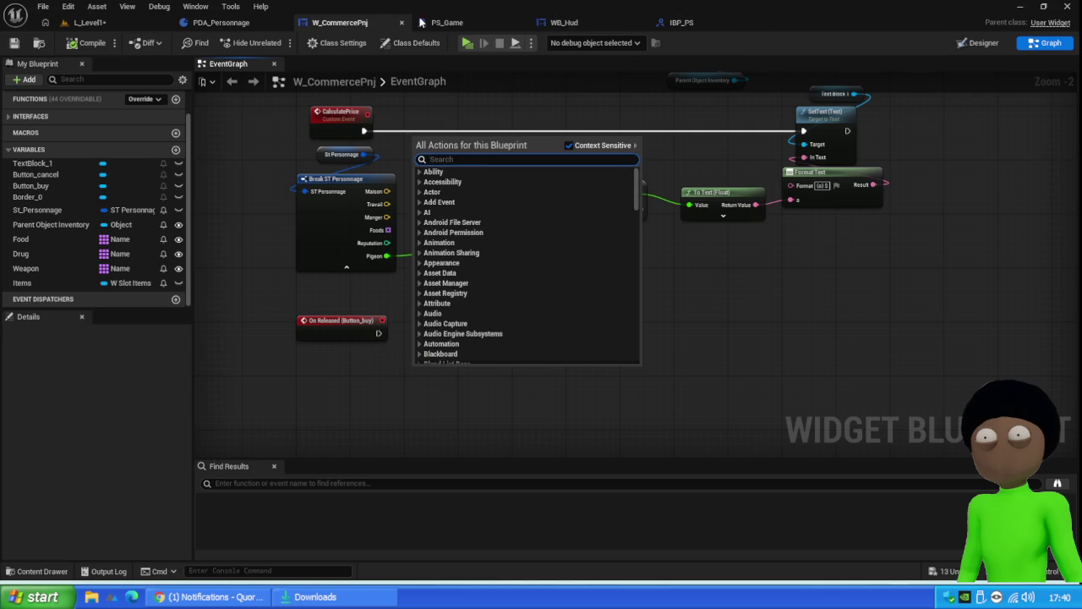
# Step: Search the action list for Get Player, then dismiss it without adding a node
pyautogui.moveTo(399, 369); pyautogui.dragTo(399, 348)
pyautogui.rightClick(407, 349)
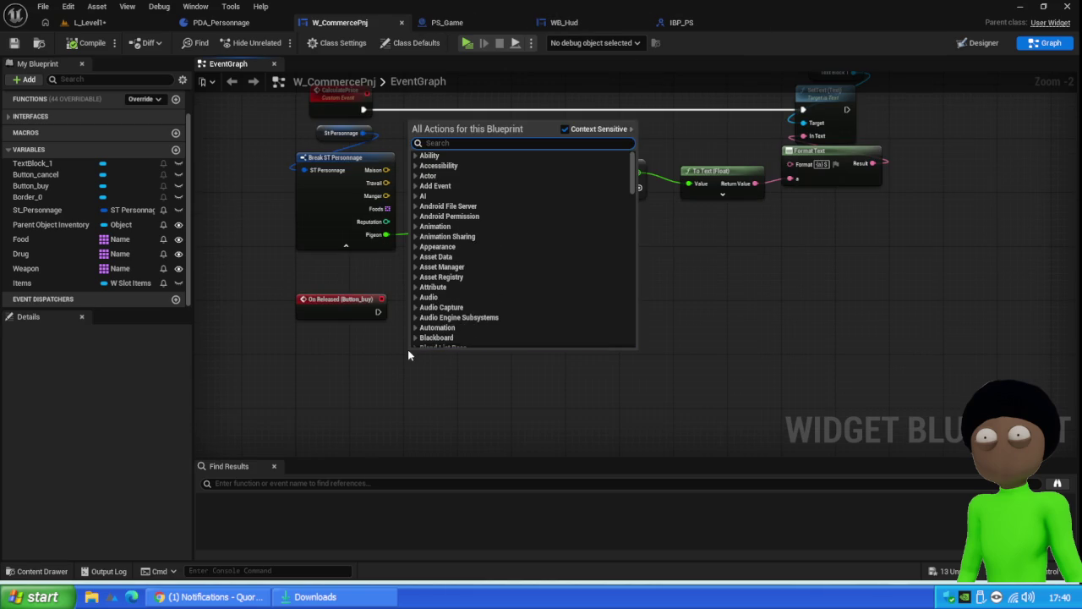
pyautogui.write('ge')
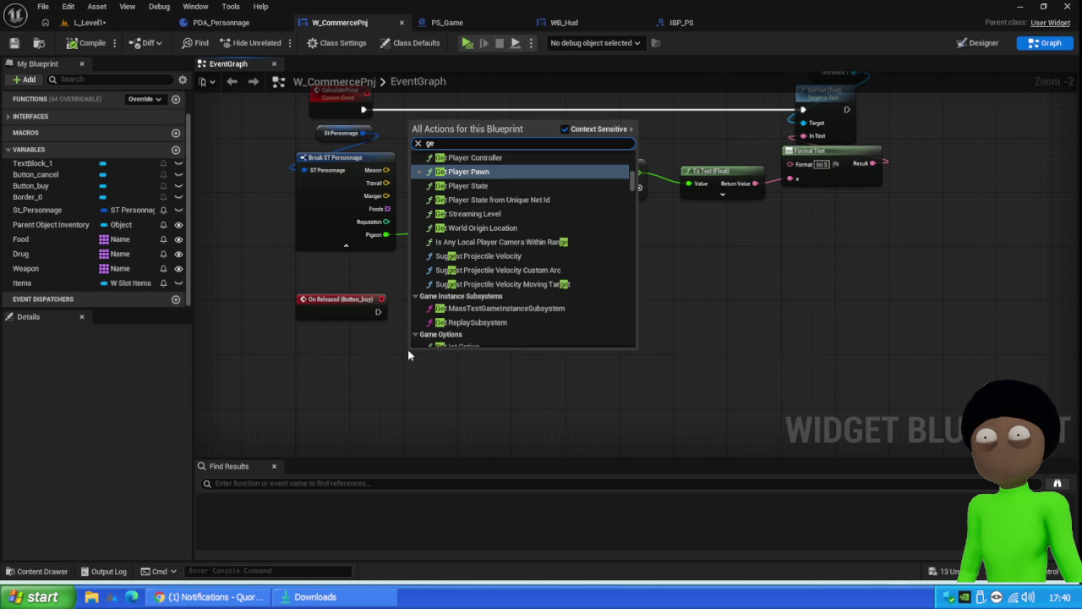
pyautogui.write('t player')
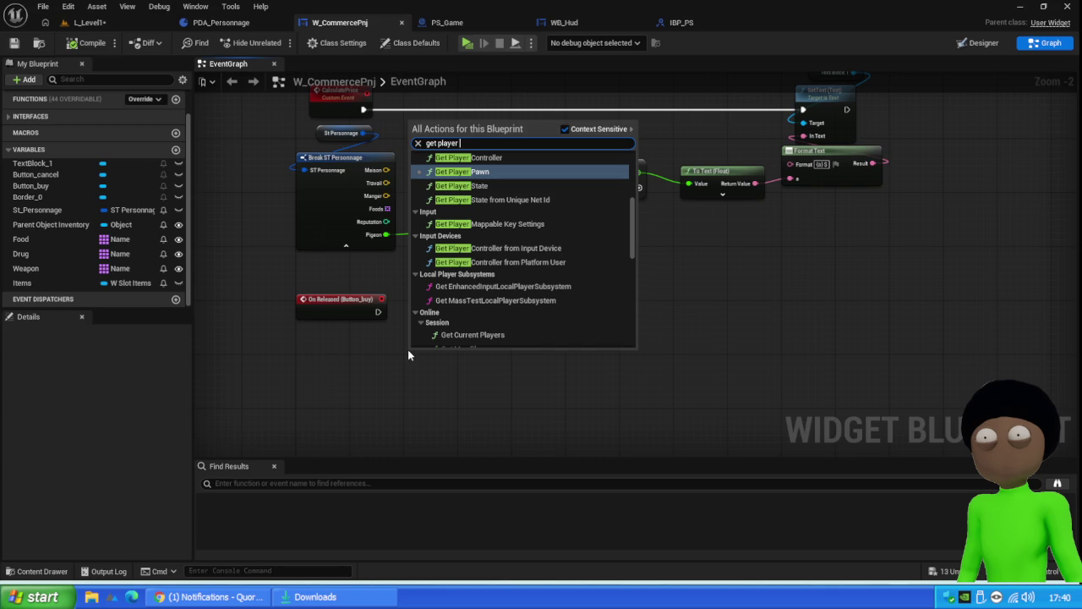
pyautogui.click(496, 392)
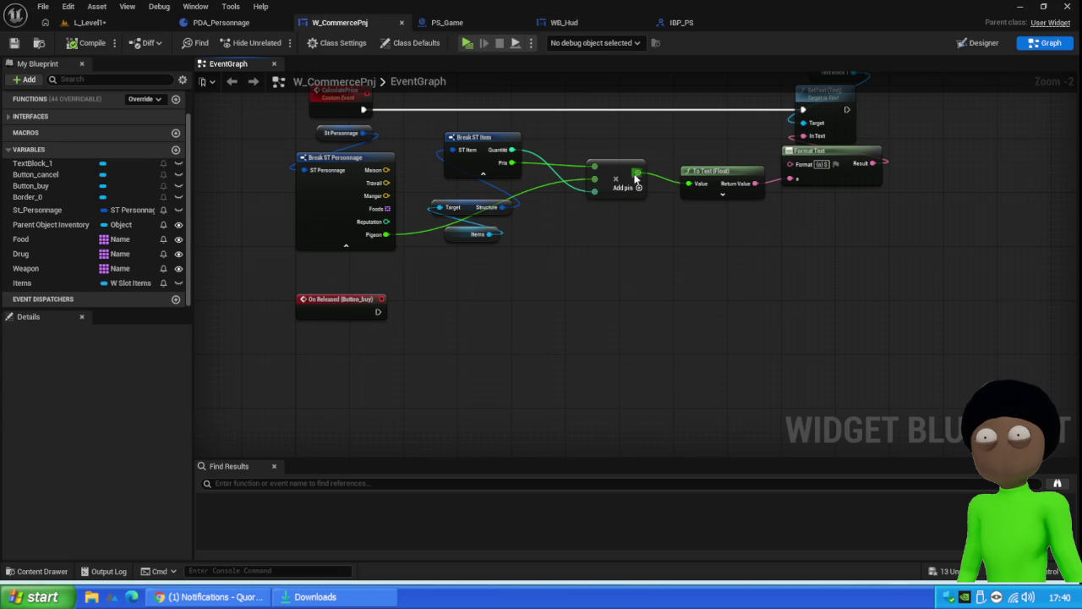
# Step: Wire the Add node's output into To Text (Float)'s Value pin
pyautogui.moveTo(647, 152); pyautogui.dragTo(650, 186)
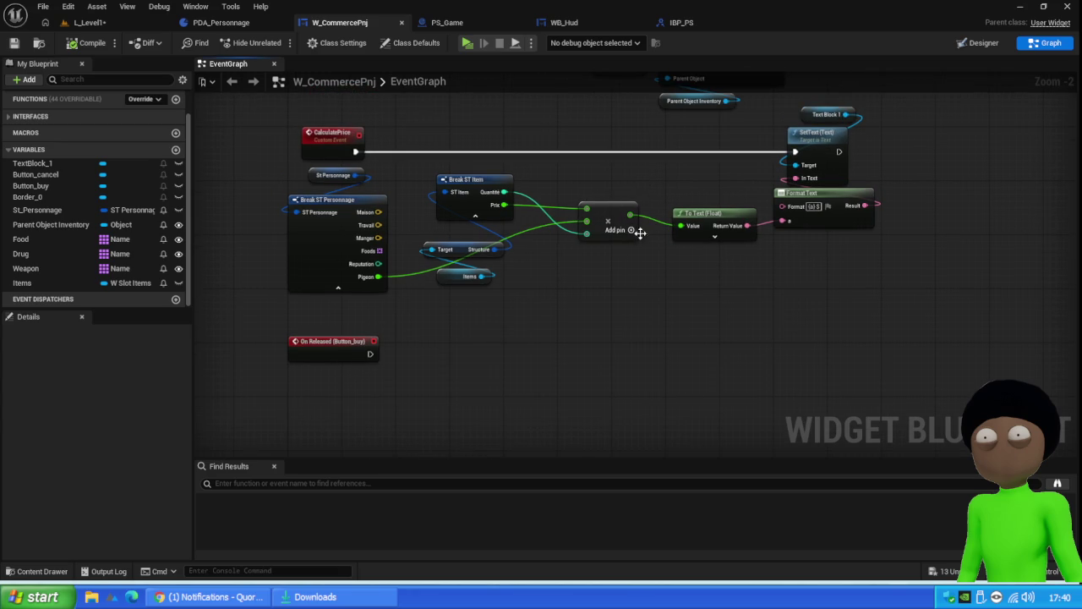
pyautogui.moveTo(628, 213); pyautogui.dragTo(681, 225)
pyautogui.rightClick(627, 212)
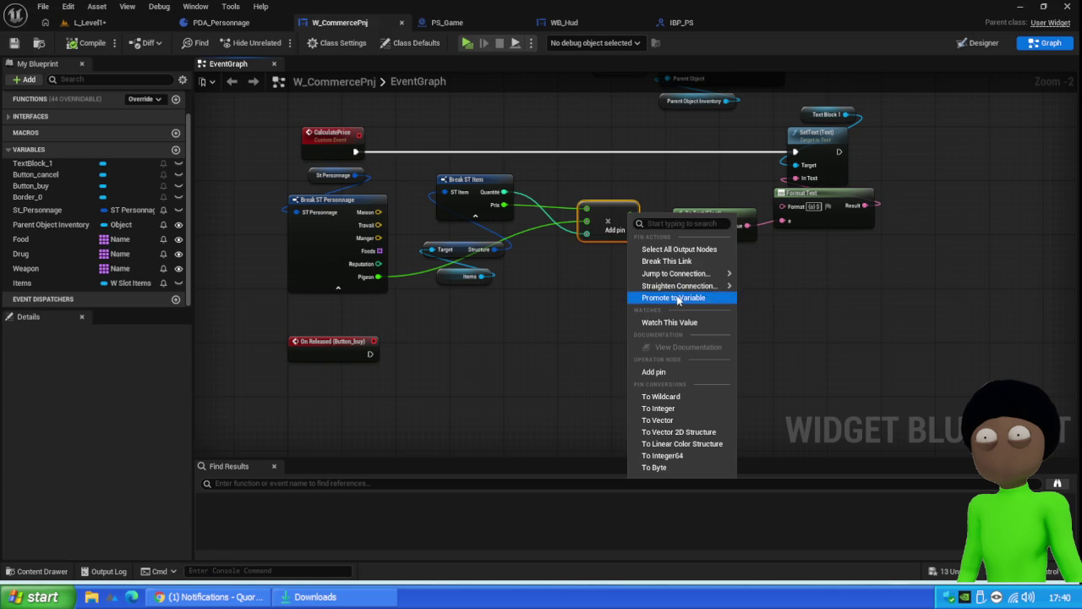
# Step: Promote the Add result to a new variable named vente
pyautogui.click(673, 298)
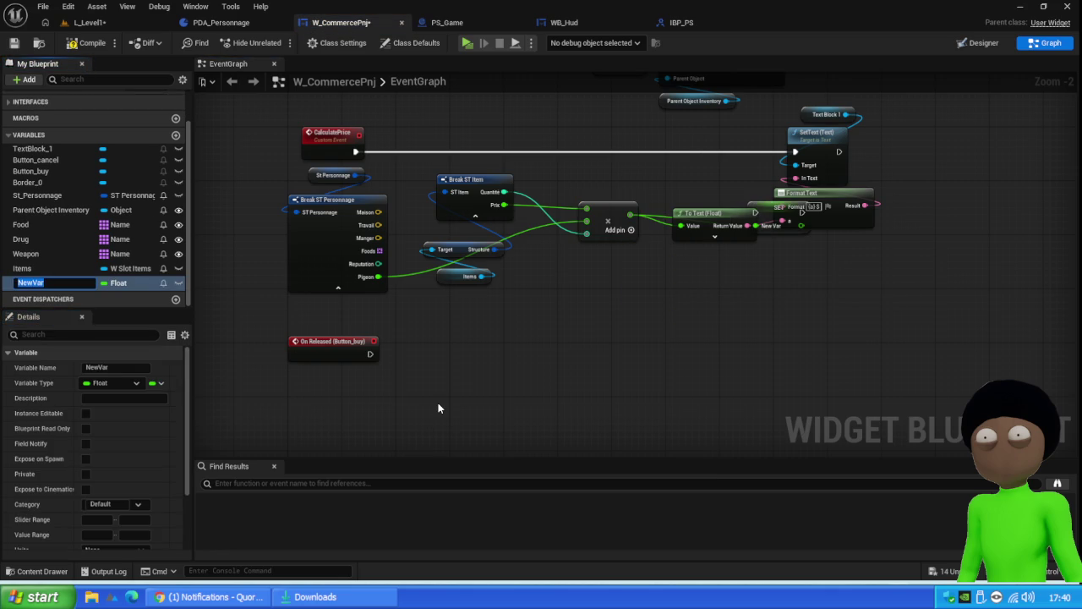
pyautogui.write('Vent')
pyautogui.press('Return')
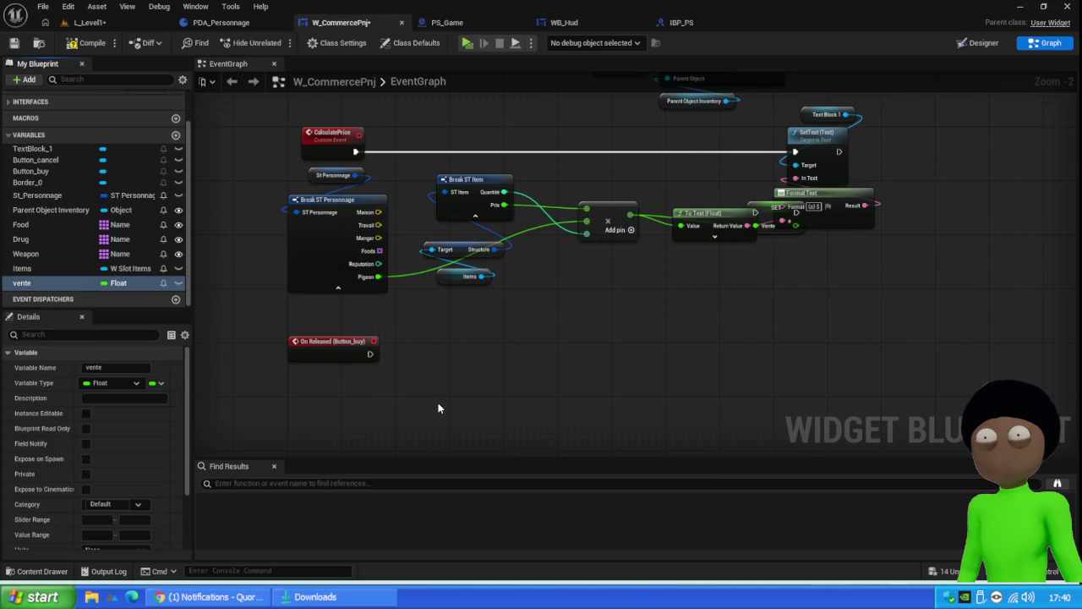
pyautogui.moveTo(767, 206)
pyautogui.mouseDown()
pyautogui.moveTo(680, 142)
pyautogui.moveTo(688, 150)
pyautogui.mouseUp()
# Step: Wire CalculatePrice's execution output into the SET vente node
pyautogui.moveTo(356, 151)
pyautogui.mouseDown()
pyautogui.moveTo(679, 150)
pyautogui.moveTo(786, 166)
pyautogui.moveTo(794, 153)
pyautogui.mouseUp()
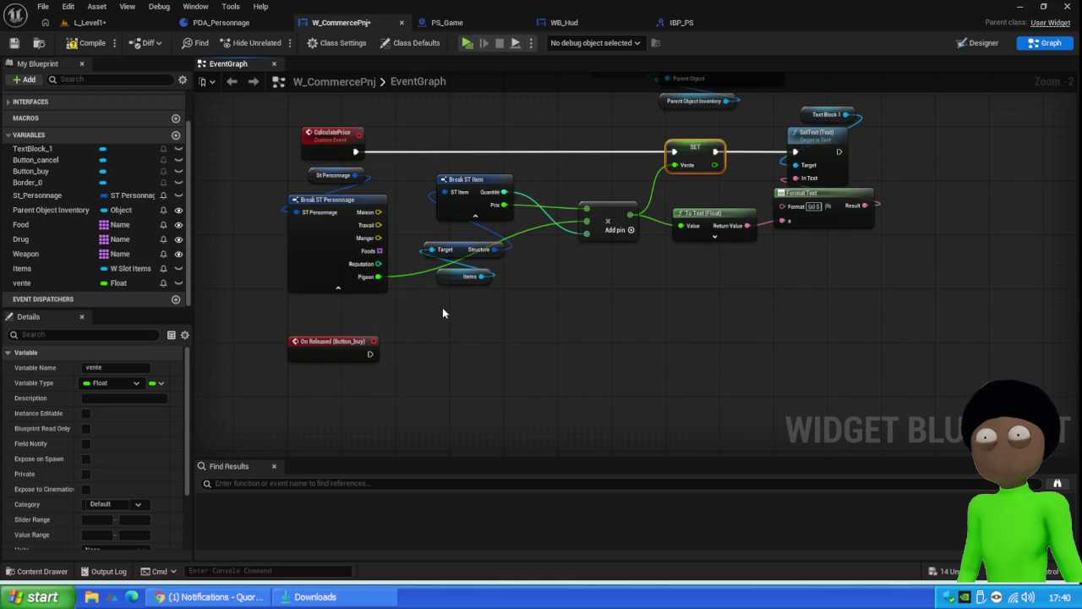
pyautogui.moveTo(440, 357); pyautogui.dragTo(494, 298)
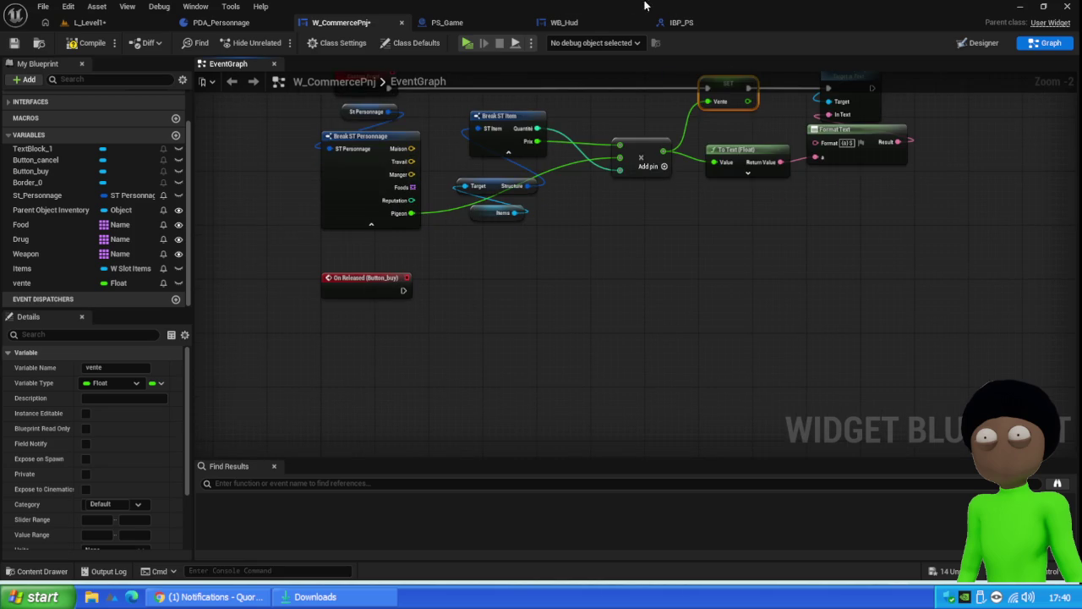
pyautogui.click(567, 22)
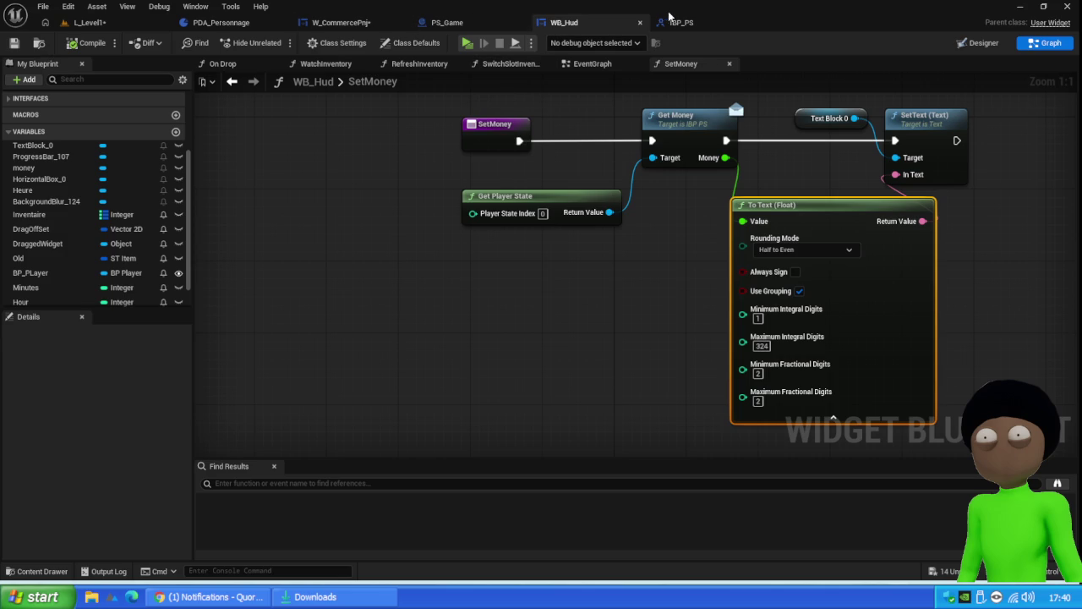
# Step: Open IBP_PS from PS_Game's Class Settings list of implemented interfaces
pyautogui.click(422, 23)
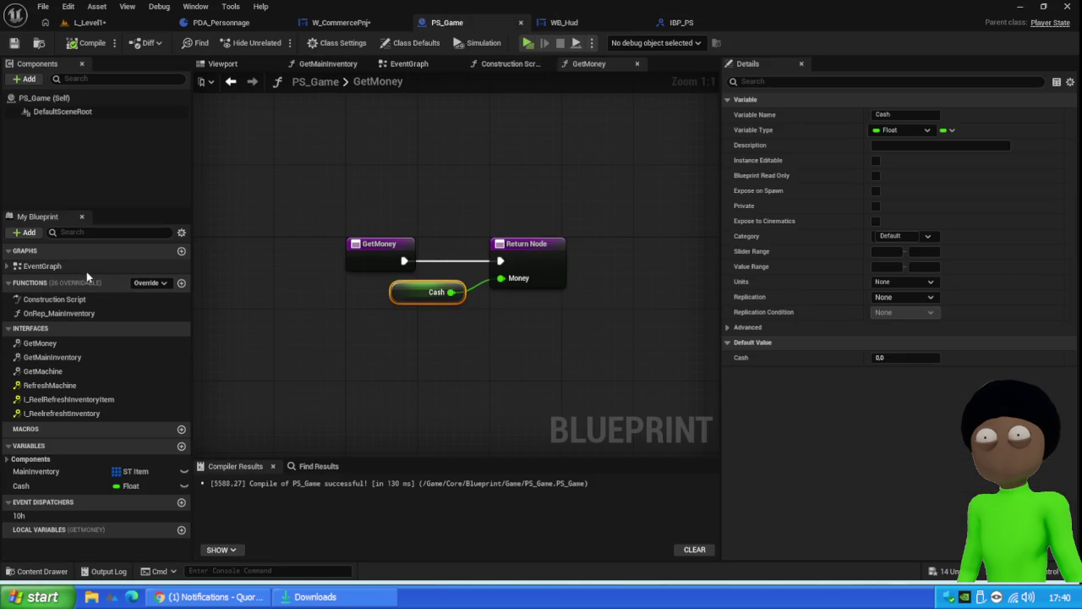
pyautogui.click(388, 78)
pyautogui.click(342, 42)
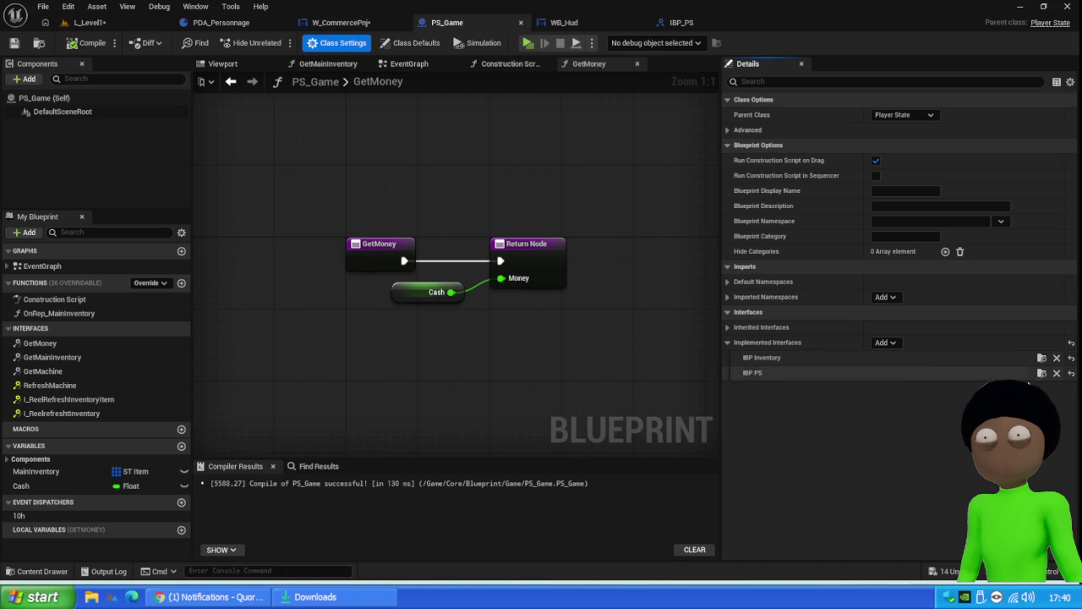
pyautogui.click(1041, 373)
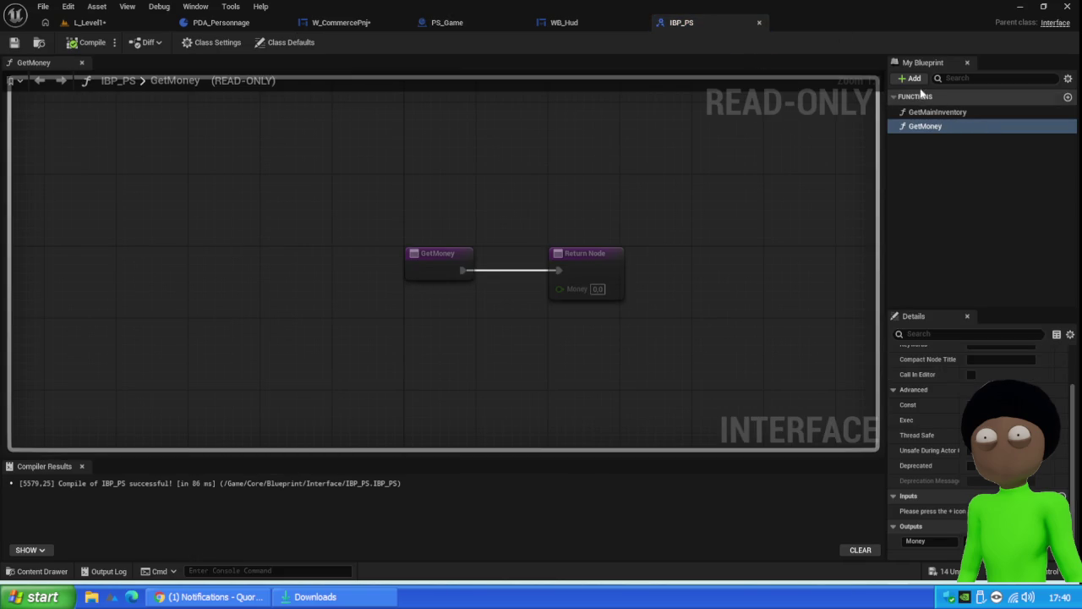
# Step: Create the interface function AddMoney in IBP_PS, then compile and save the asset
pyautogui.click(910, 78)
pyautogui.click(923, 127)
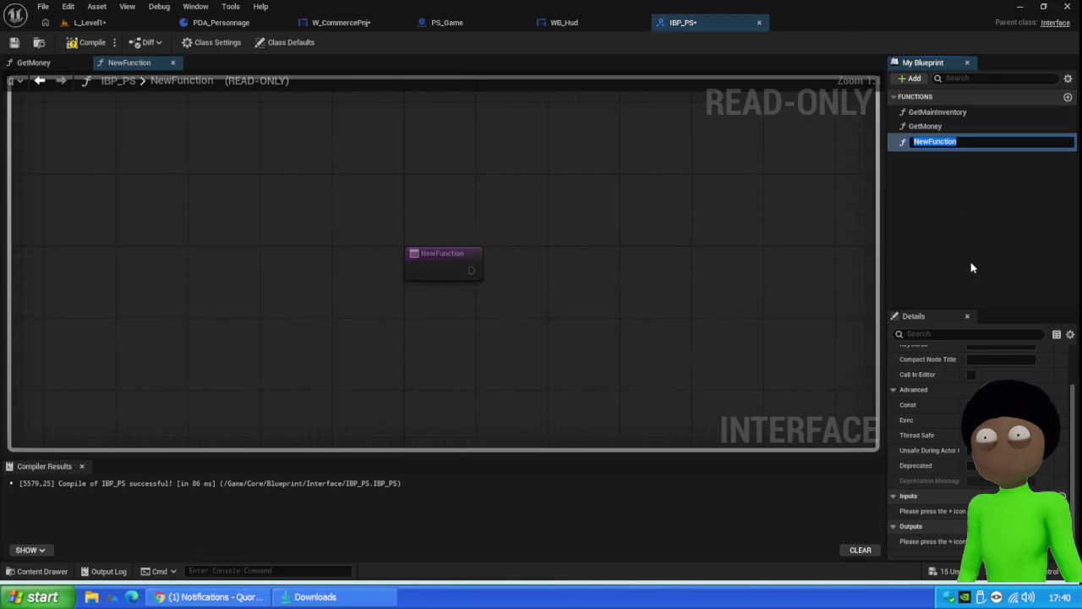
pyautogui.write('Add')
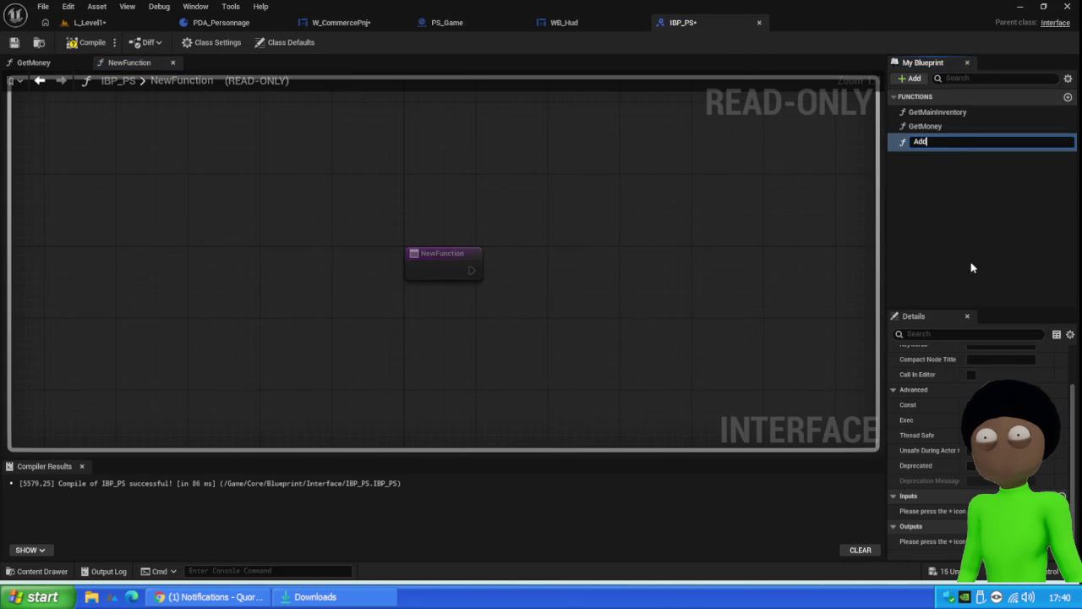
pyautogui.write('Money')
pyautogui.press('Return')
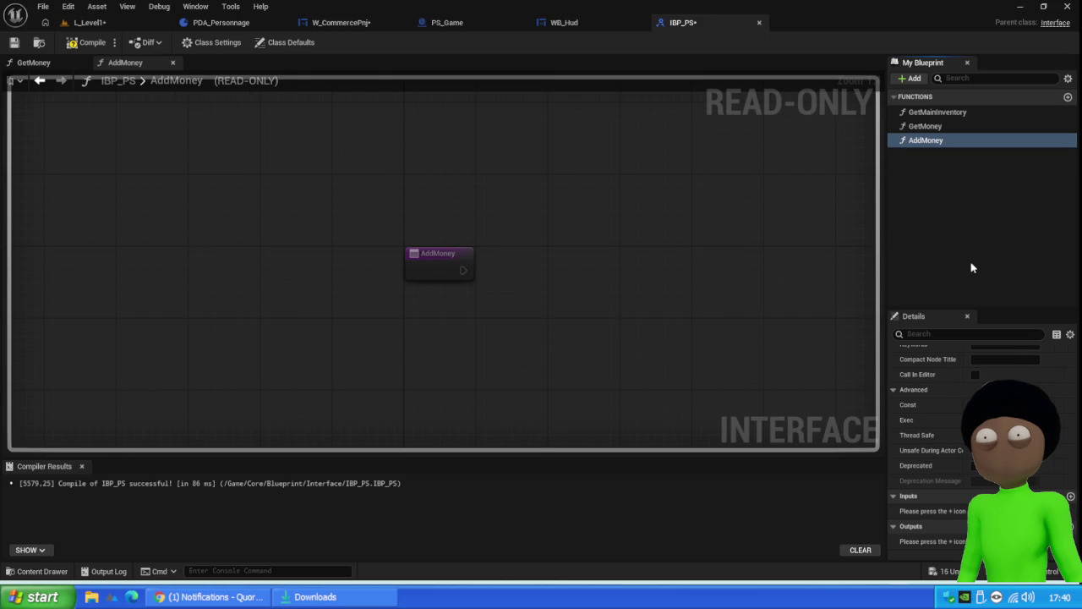
pyautogui.click(85, 42)
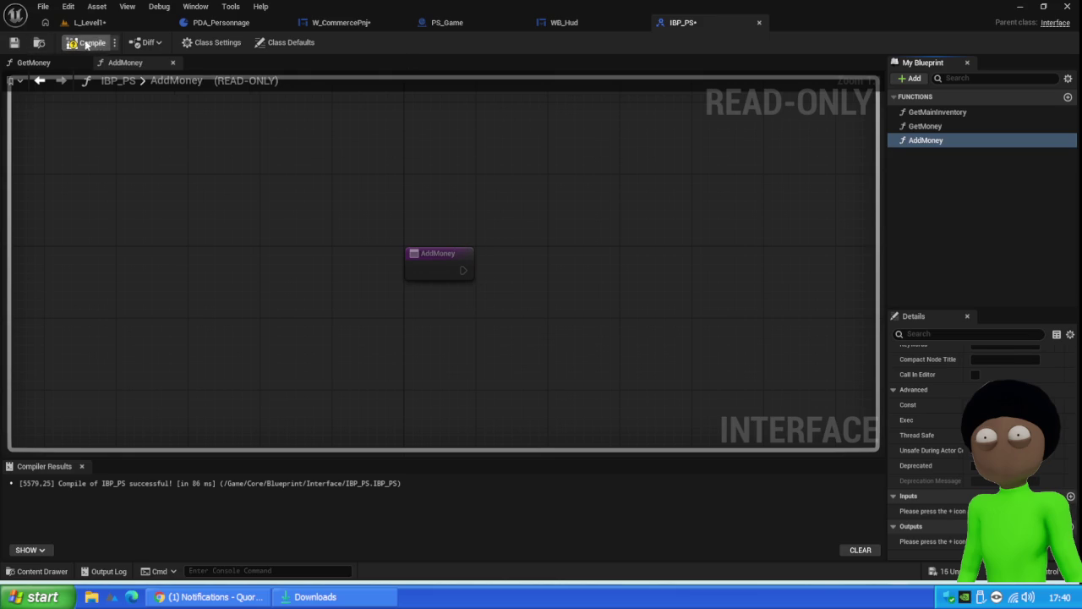
pyautogui.click(15, 44)
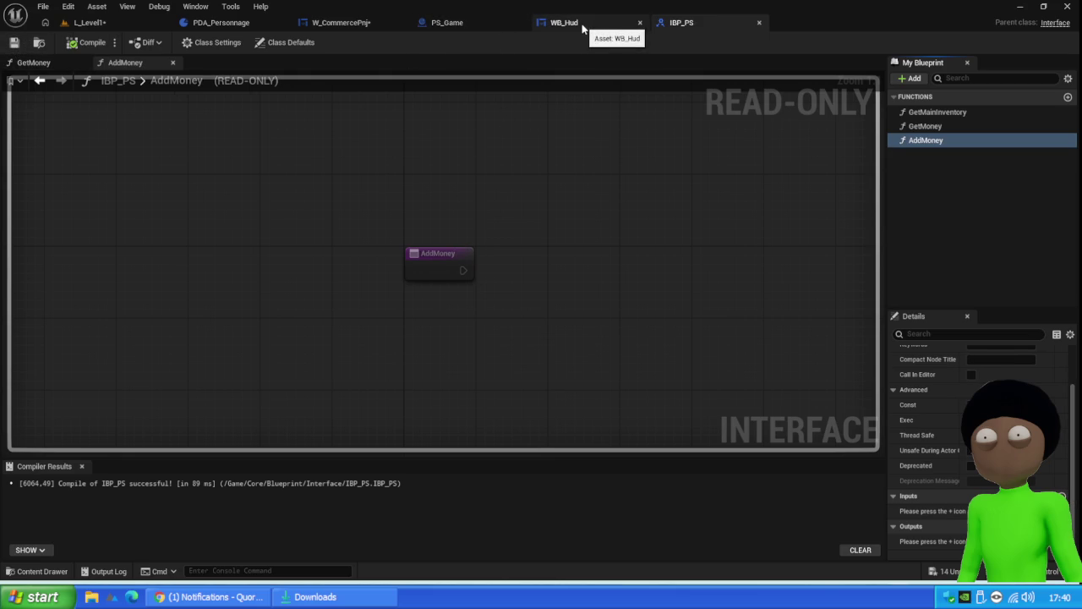
# Step: Move through WB_Hud and PS_Game to W_CommercePnj's EventGraph and save the widget
pyautogui.click(581, 29)
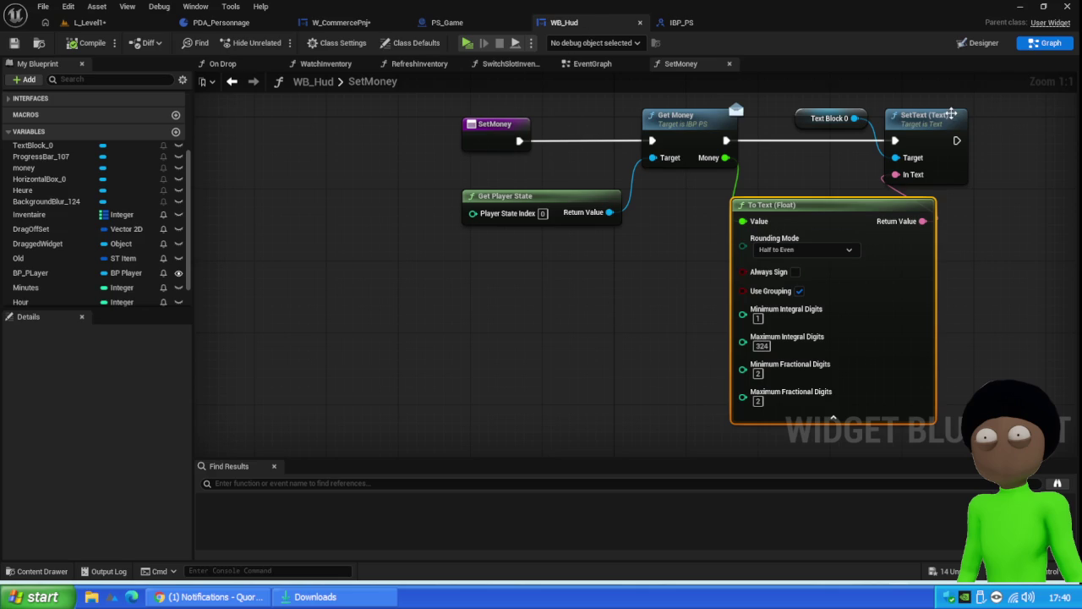
pyautogui.scroll(-2, 623, 267)
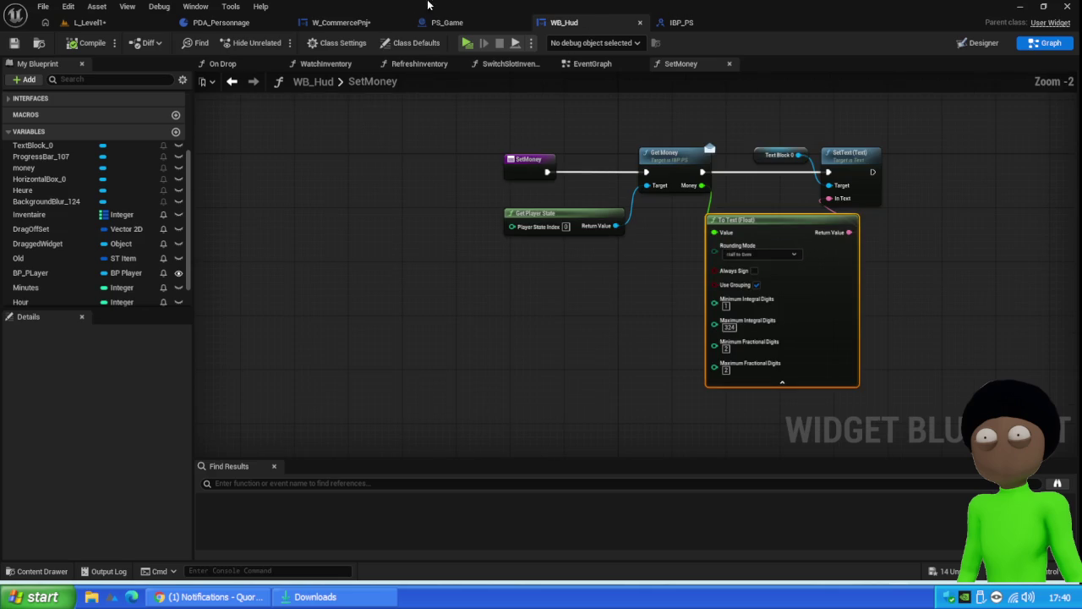
pyautogui.click(478, 22)
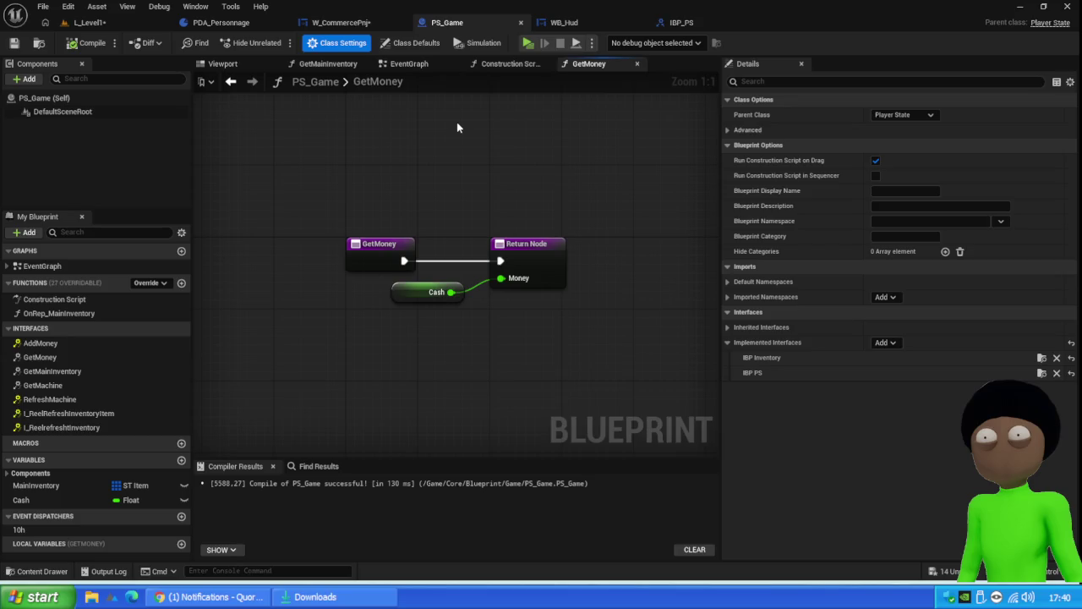
pyautogui.click(359, 26)
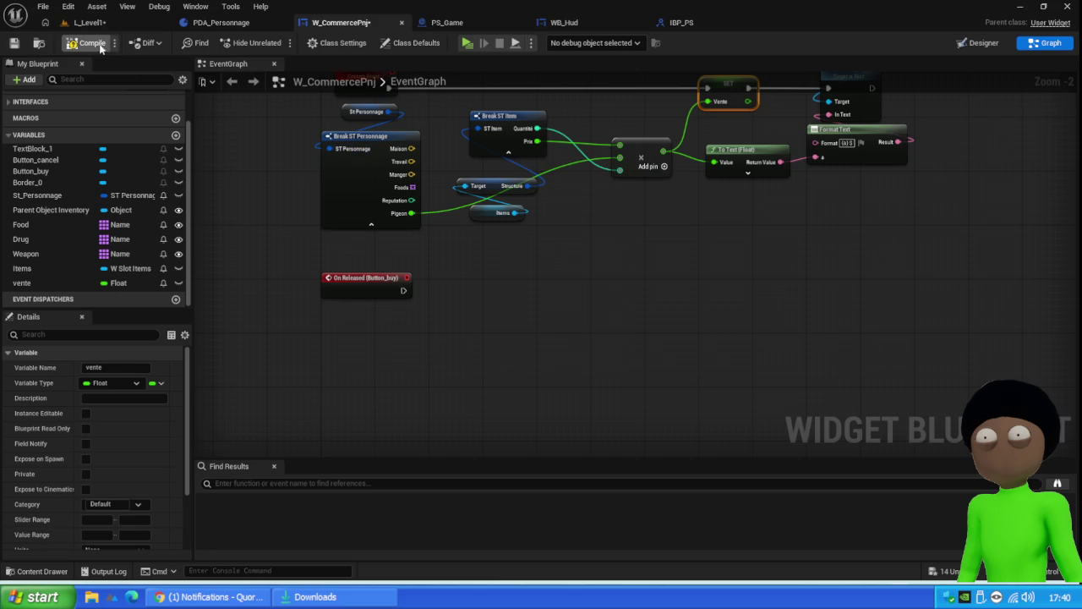
pyautogui.click(13, 43)
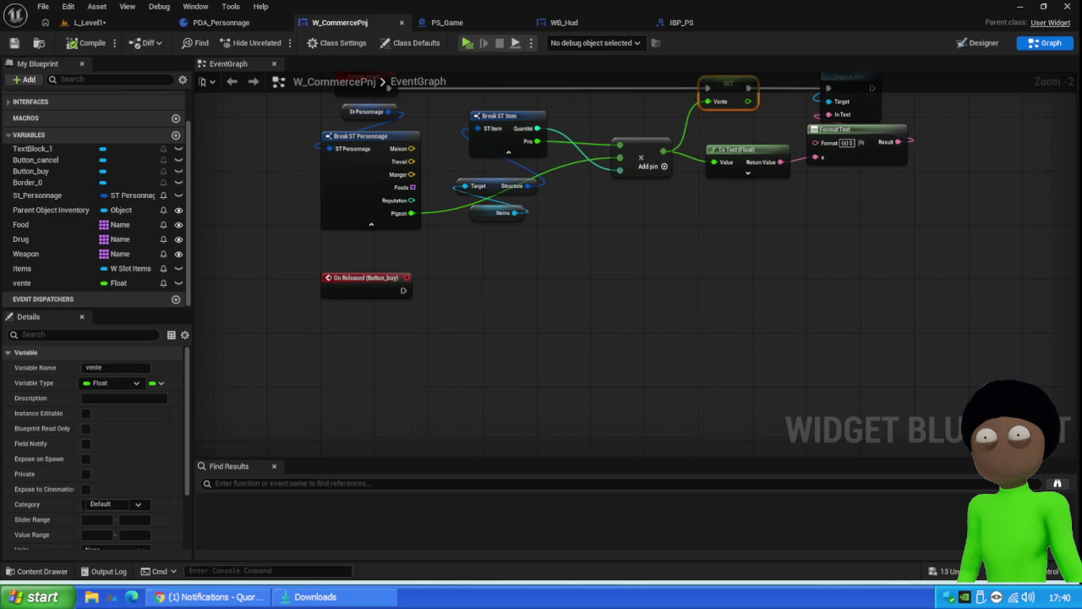
# Step: Add a Get Player State node next to the buy button's On Released event
pyautogui.moveTo(501, 274); pyautogui.dragTo(503, 314)
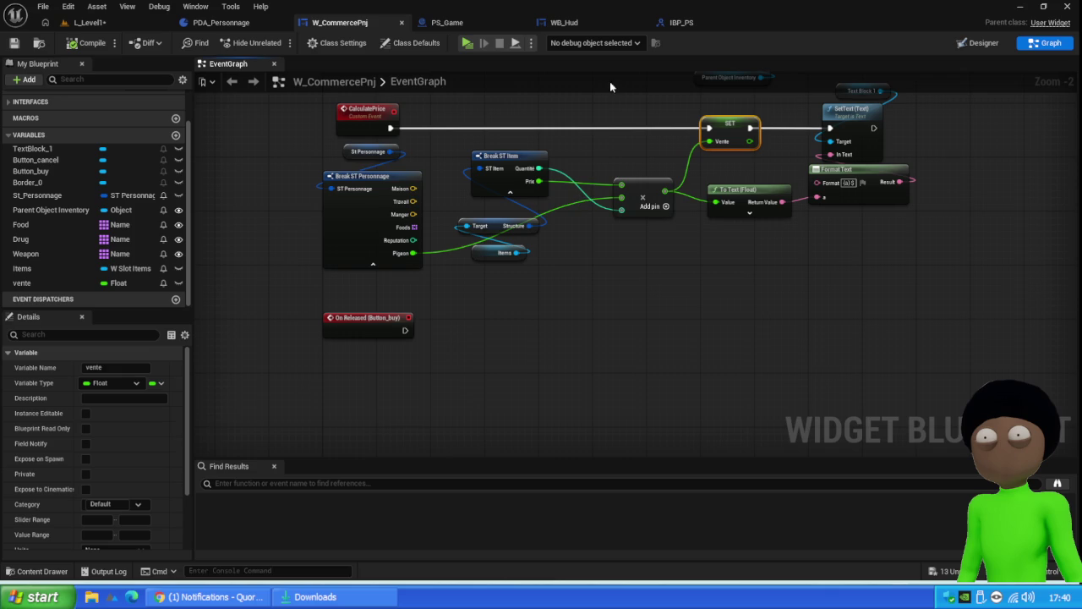
pyautogui.moveTo(401, 356); pyautogui.dragTo(423, 266)
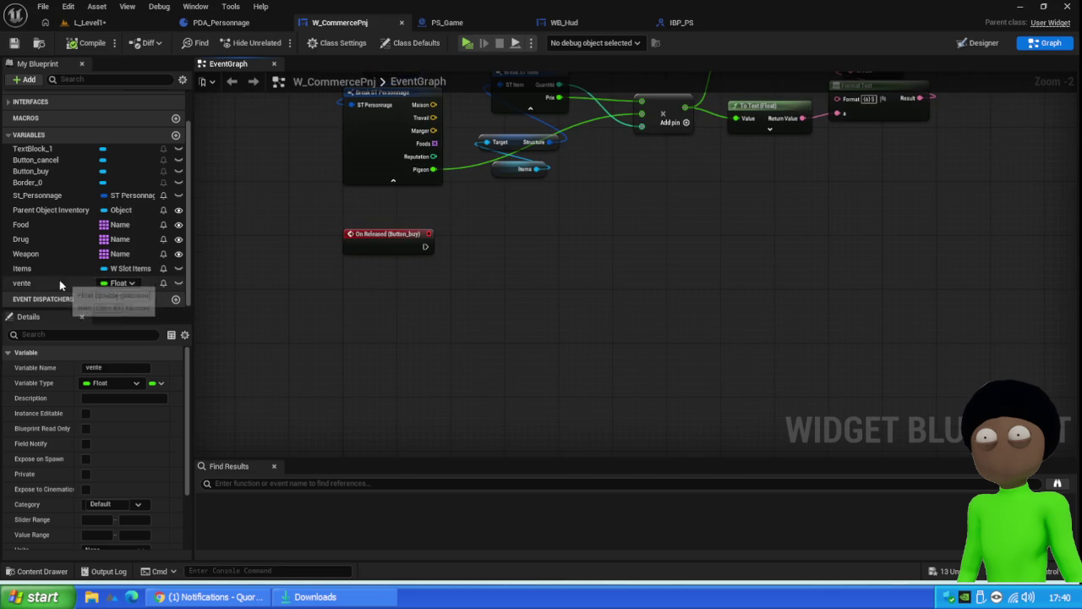
pyautogui.rightClick(434, 284)
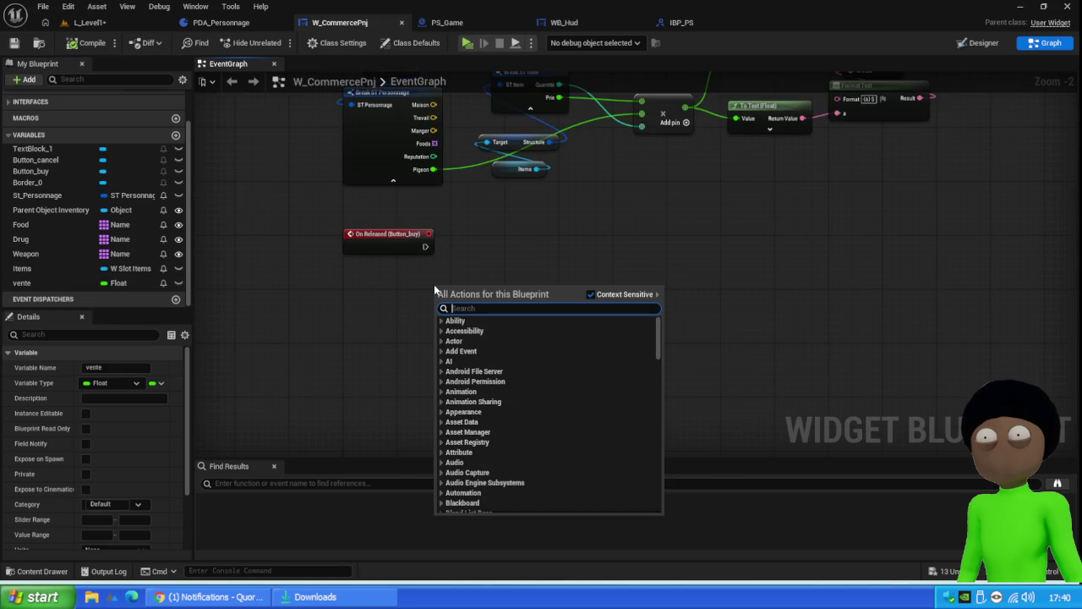
pyautogui.write('ad')
pyautogui.press('BackSpace')
pyautogui.press('BackSpace')
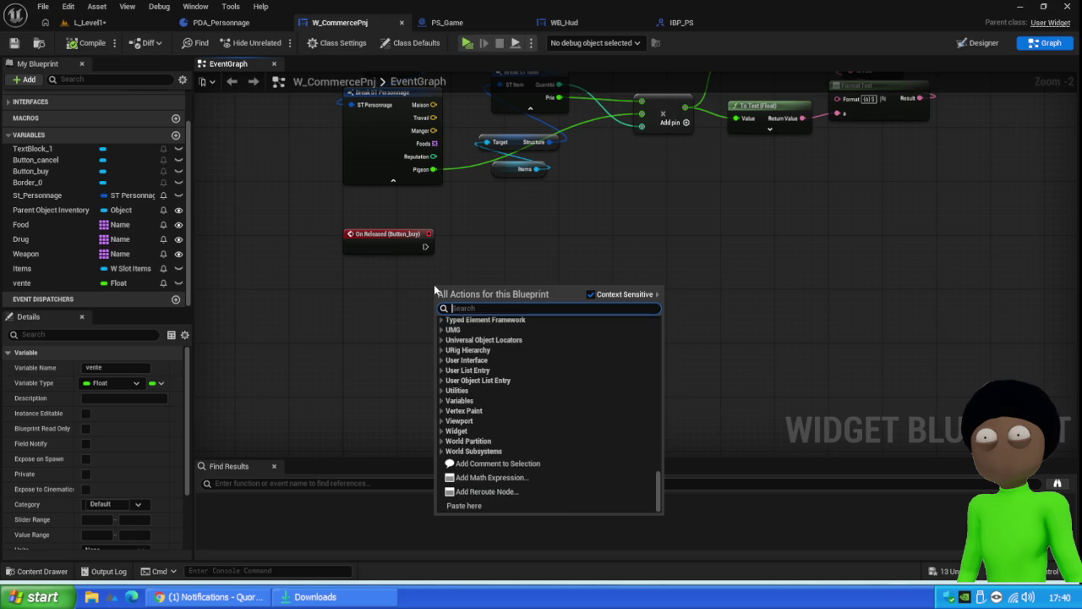
pyautogui.write('get pla')
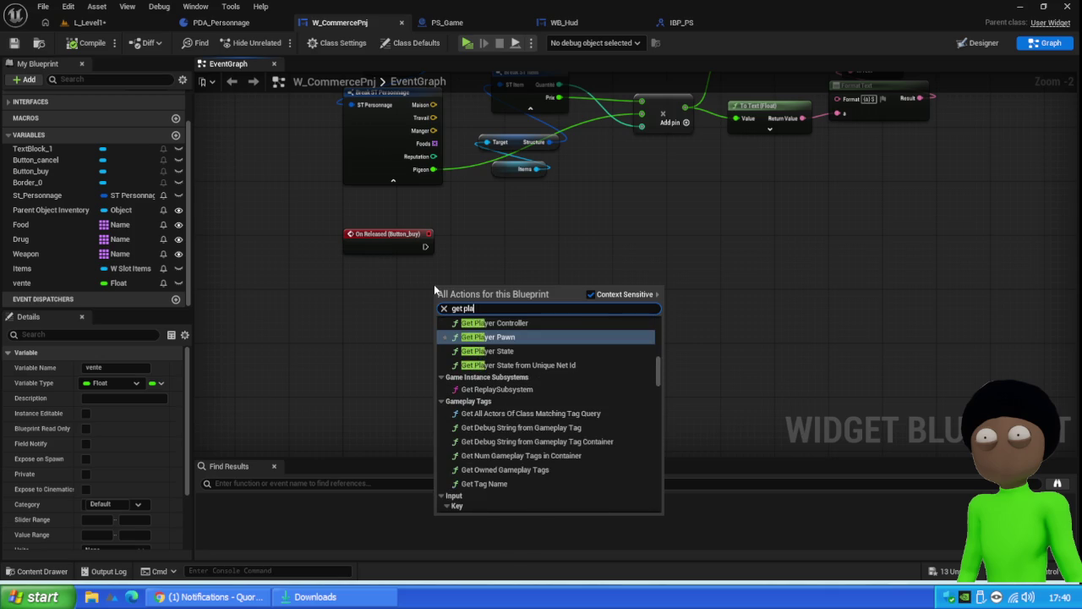
pyautogui.write('yer sta')
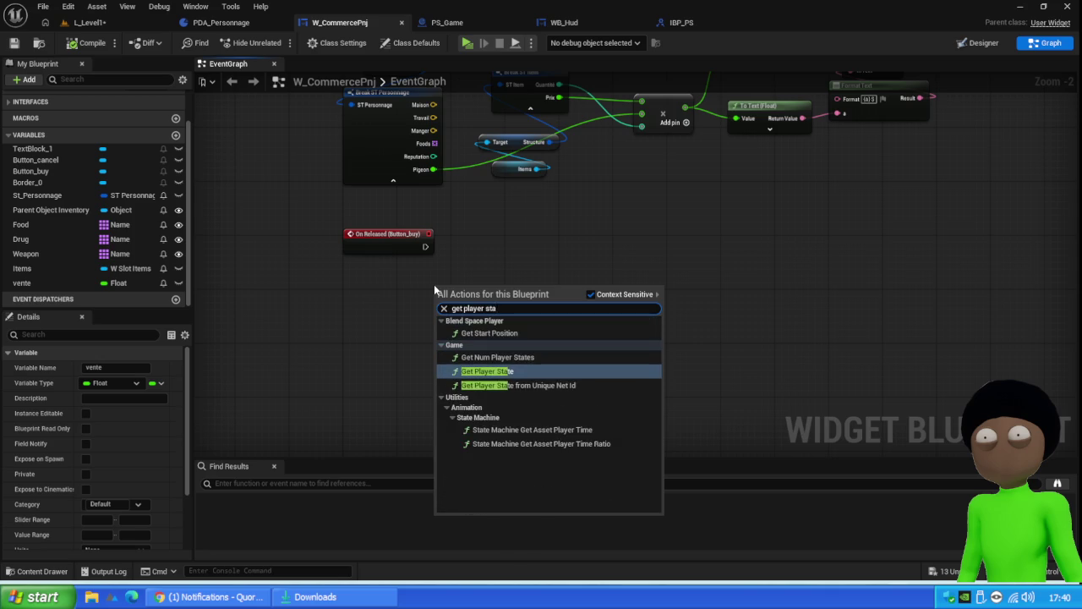
pyautogui.press('Return')
# Step: Call Add Money on Get Player State from On Released (Button_buy), then compile and save
pyautogui.moveTo(541, 301)
pyautogui.mouseDown()
pyautogui.moveTo(634, 269)
pyautogui.moveTo(628, 260)
pyautogui.mouseUp()
pyautogui.write('add money')
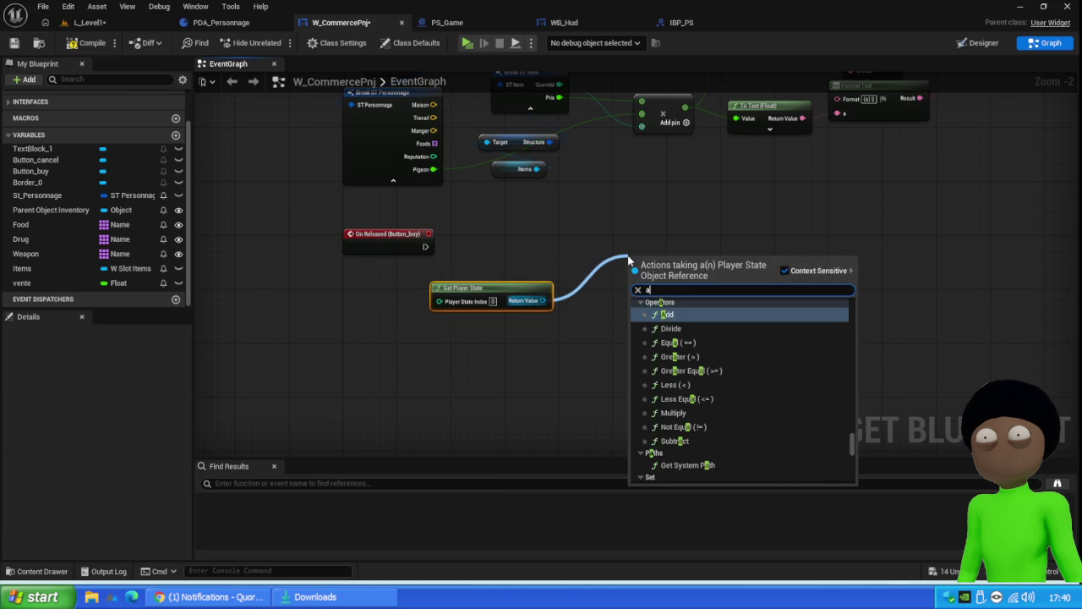
pyautogui.press('Return')
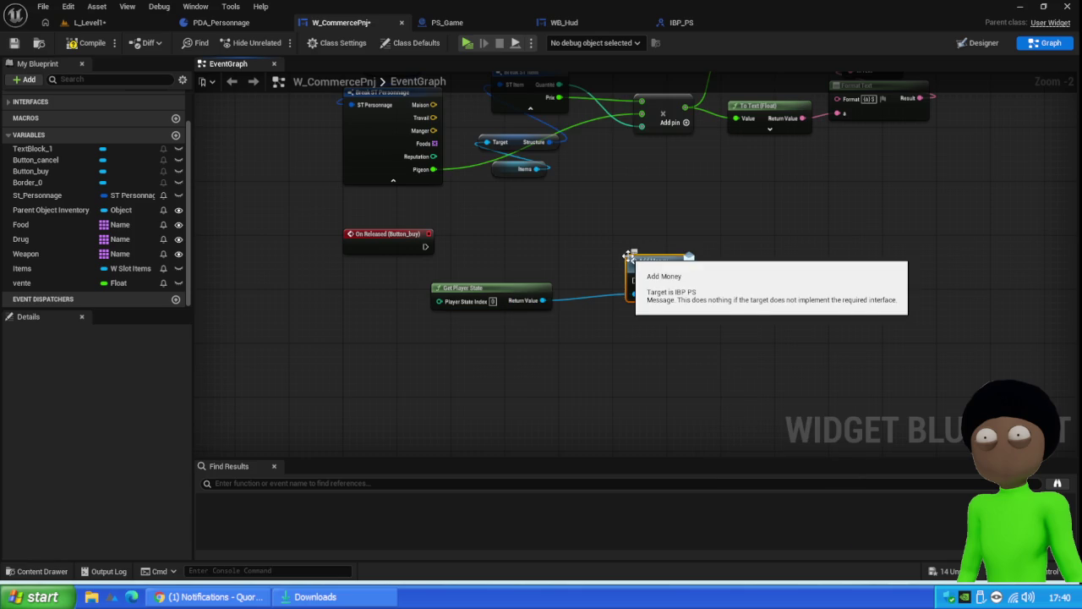
pyautogui.moveTo(426, 246)
pyautogui.mouseDown()
pyautogui.moveTo(635, 283)
pyautogui.moveTo(608, 234)
pyautogui.mouseUp()
pyautogui.moveTo(522, 291)
pyautogui.mouseDown()
pyautogui.moveTo(541, 252)
pyautogui.moveTo(537, 266)
pyautogui.mouseUp()
pyautogui.click(85, 42)
pyautogui.click(13, 42)
pyautogui.click(607, 264)
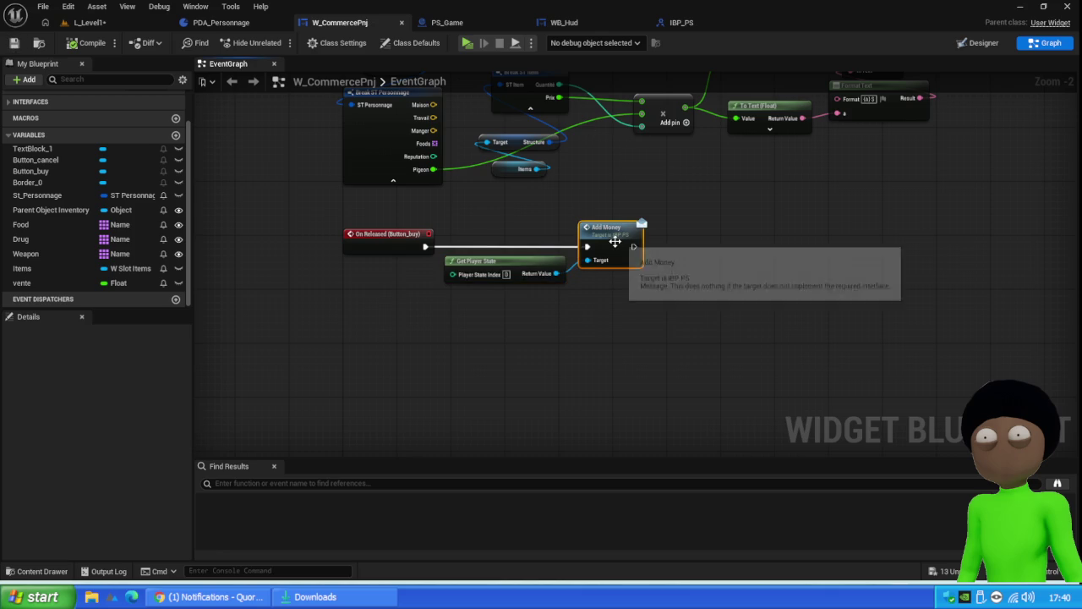
# Step: Give IBP_PS's AddMoney function a PlusValue input and compile the interface
pyautogui.doubleClick(620, 241)
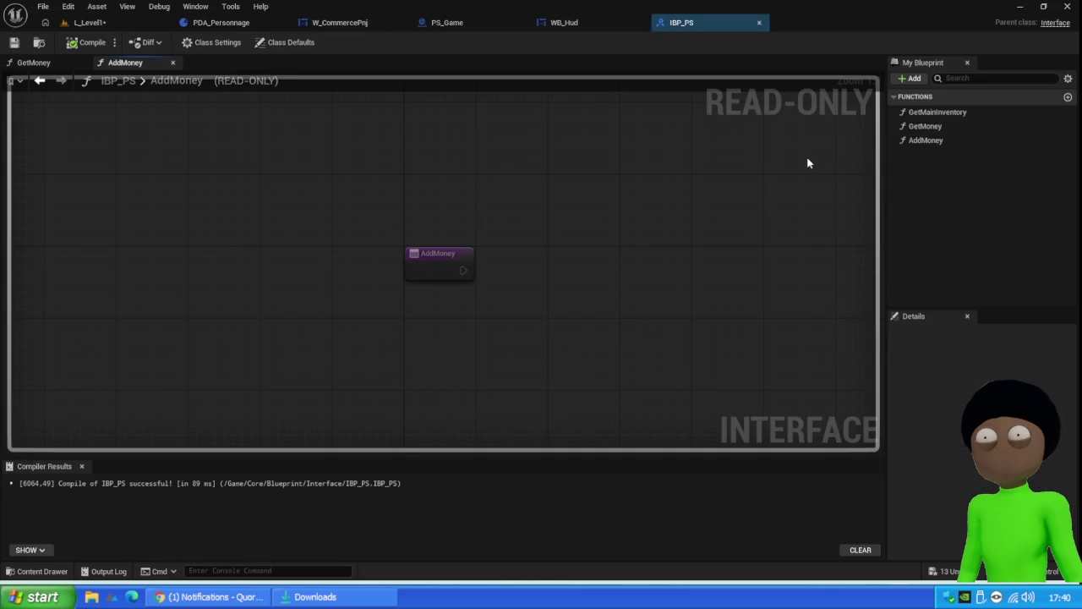
pyautogui.click(939, 140)
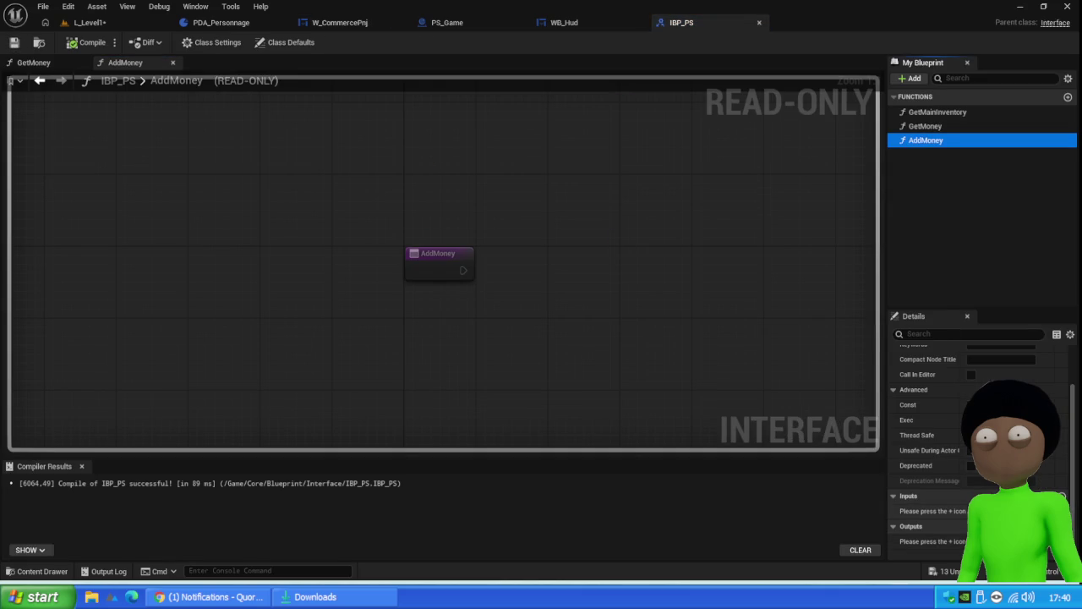
pyautogui.click(1064, 497)
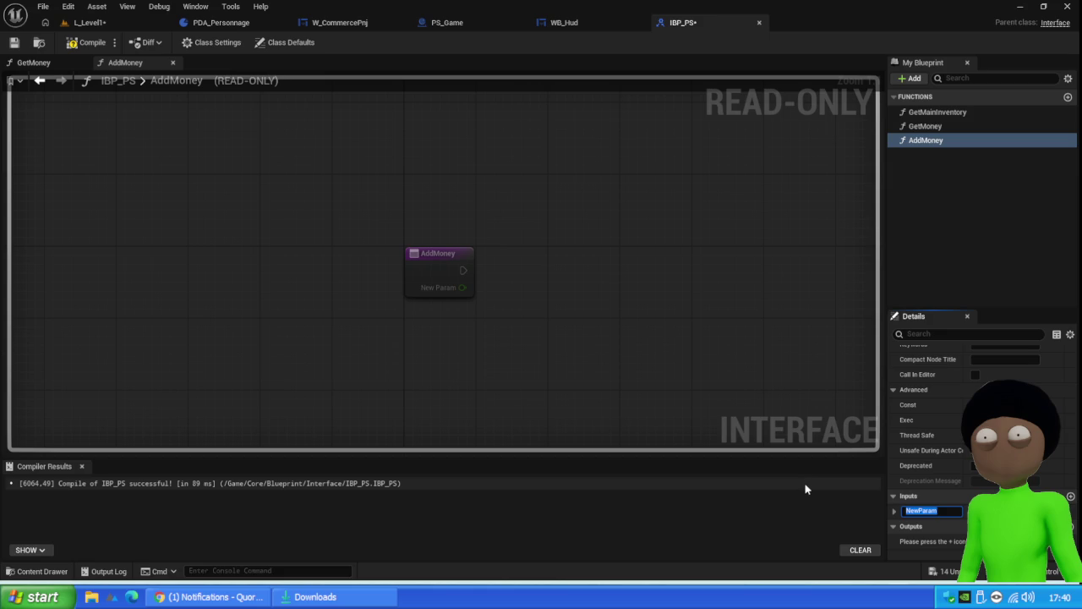
pyautogui.write('PlusValue')
pyautogui.press('Return')
pyautogui.click(72, 43)
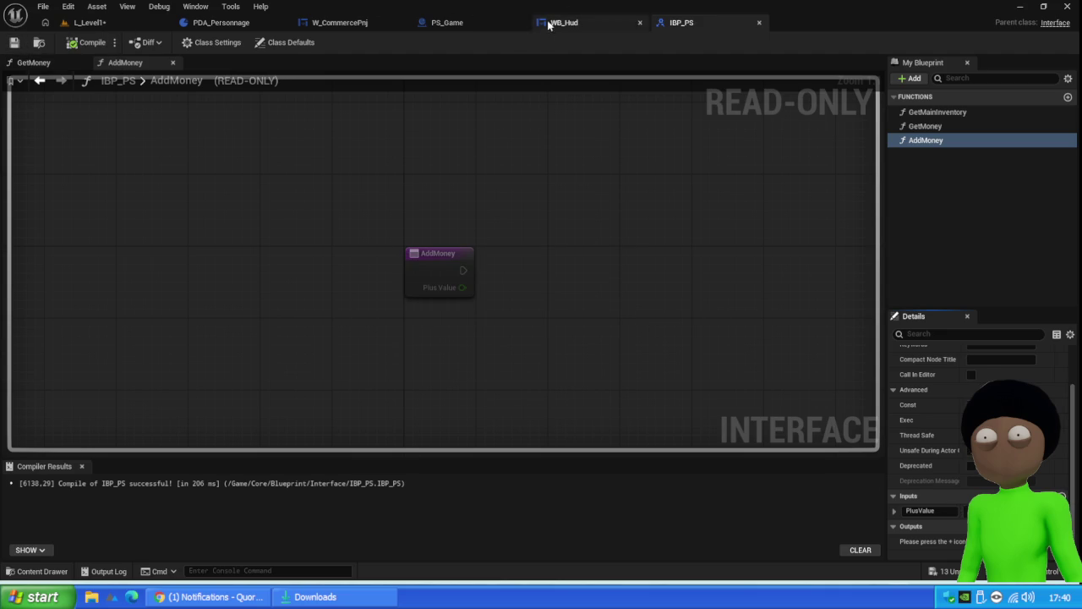
pyautogui.click(465, 25)
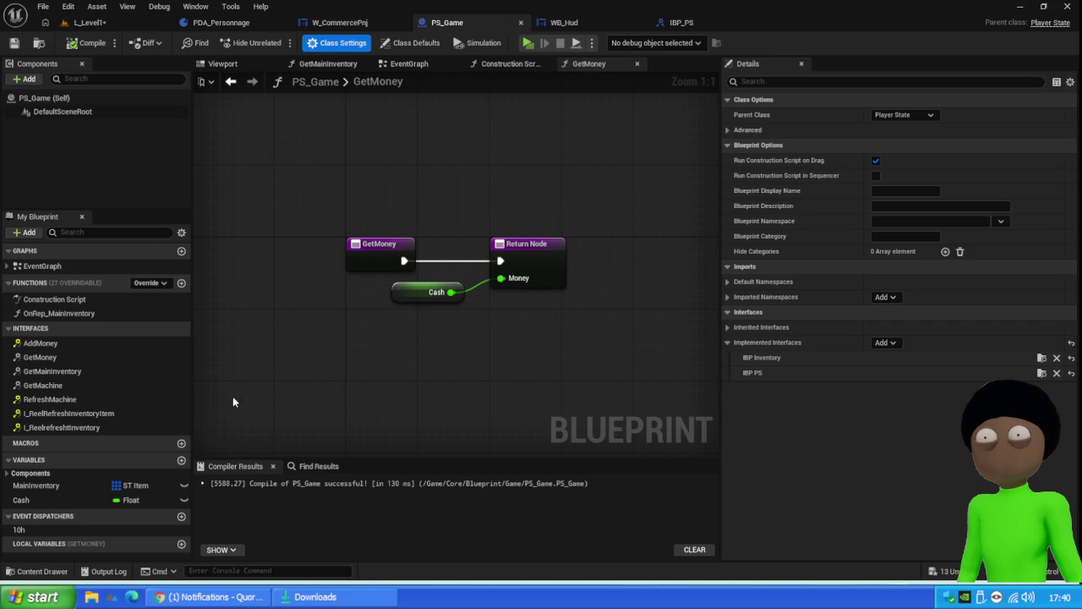
# Step: Place Event AddMoney in PS_Game's EventGraph and delete the Call 10h node
pyautogui.doubleClick(34, 345)
pyautogui.scroll(-5, 394, 271)
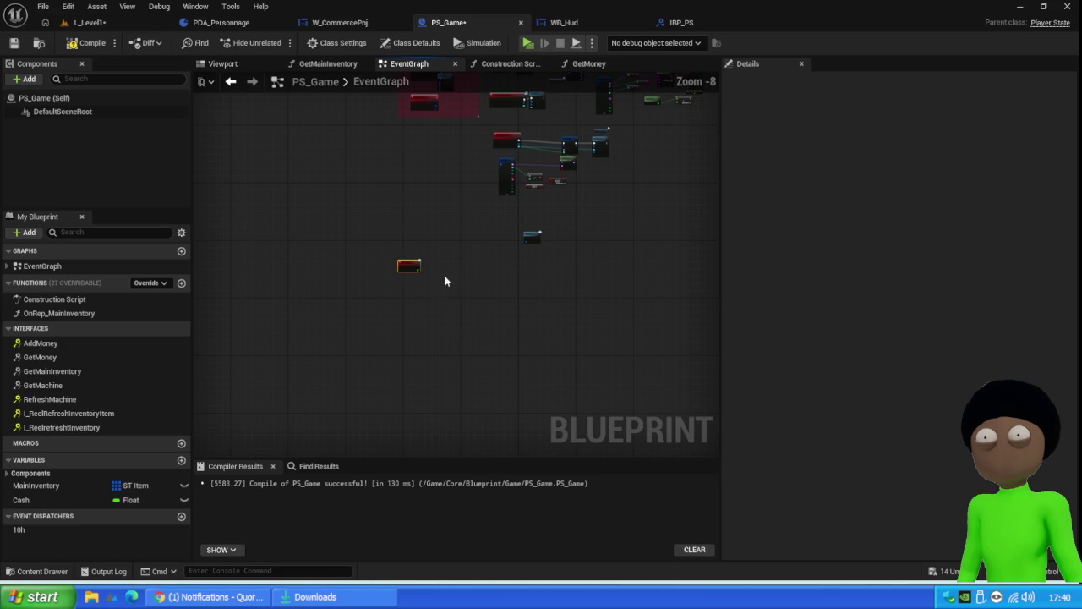
pyautogui.moveTo(409, 265)
pyautogui.mouseDown()
pyautogui.moveTo(512, 232)
pyautogui.moveTo(507, 217)
pyautogui.moveTo(443, 304)
pyautogui.mouseUp()
pyautogui.scroll(7, 509, 213)
pyautogui.click(457, 304)
pyautogui.press('Delete')
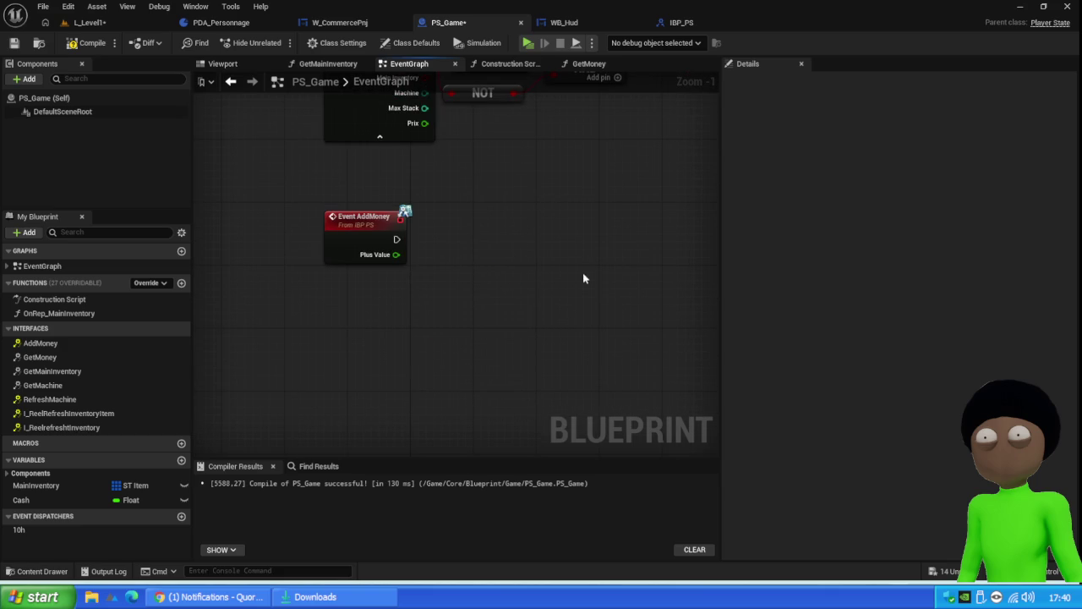
pyautogui.moveTo(499, 245)
pyautogui.mouseDown()
pyautogui.moveTo(483, 405)
pyautogui.moveTo(511, 241)
pyautogui.mouseUp()
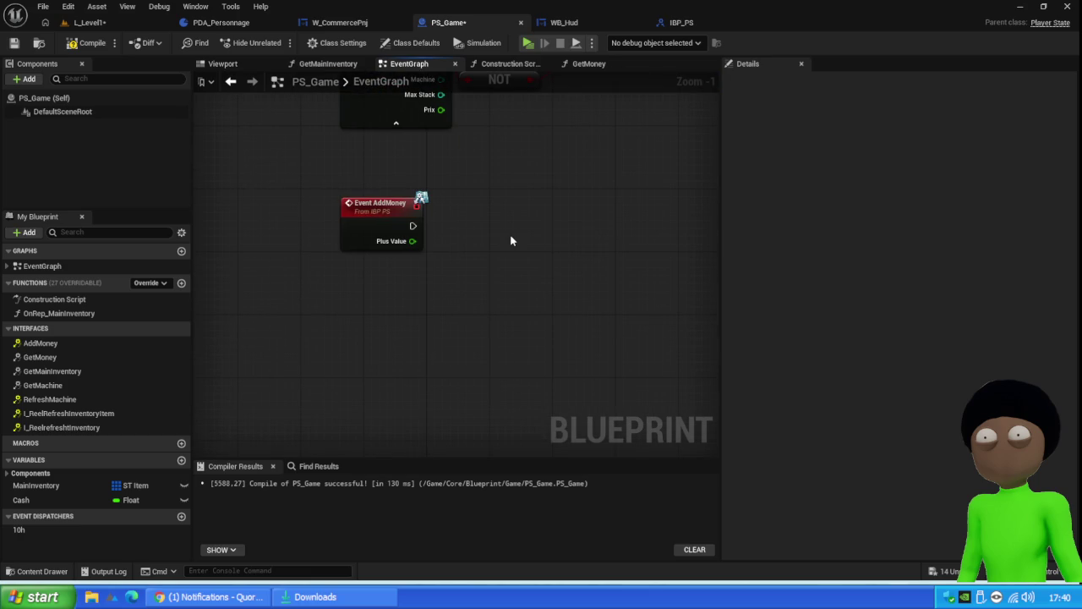
pyautogui.moveTo(387, 232); pyautogui.dragTo(402, 223)
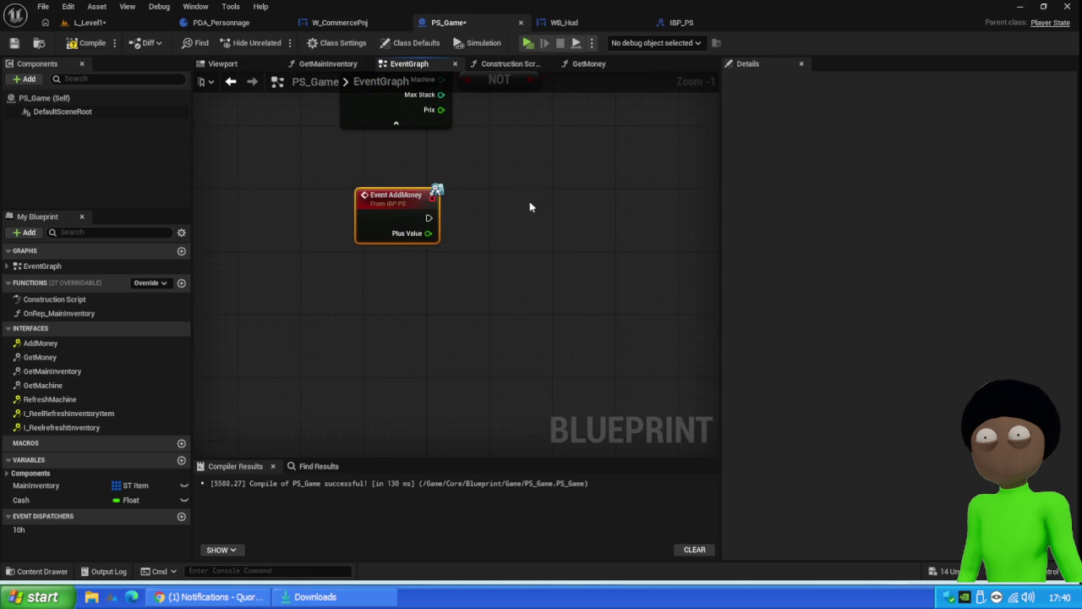
# Step: Add Plus Value to a Cash getter using an Add node
pyautogui.moveTo(21, 500)
pyautogui.mouseDown()
pyautogui.moveTo(446, 257)
pyautogui.moveTo(547, 259)
pyautogui.moveTo(574, 230)
pyautogui.mouseUp()
pyautogui.click(471, 282)
pyautogui.write('+')
pyautogui.press('Return')
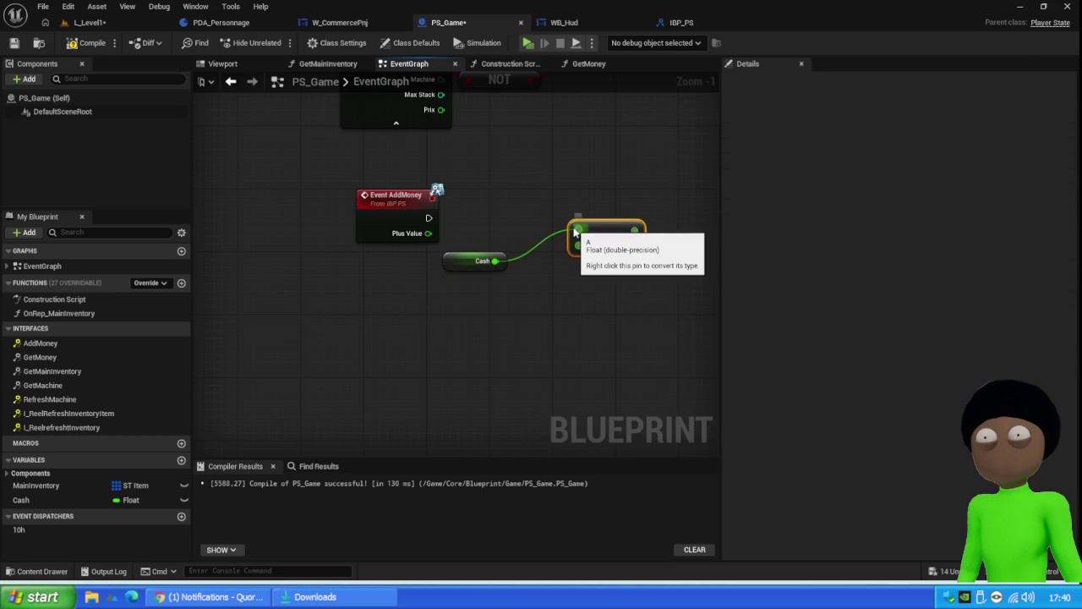
pyautogui.scroll(1, 579, 237)
pyautogui.moveTo(404, 233); pyautogui.dragTo(591, 254)
pyautogui.moveTo(484, 265)
pyautogui.mouseDown()
pyautogui.moveTo(579, 229)
pyautogui.moveTo(559, 257)
pyautogui.mouseUp()
pyautogui.moveTo(453, 272); pyautogui.dragTo(460, 248)
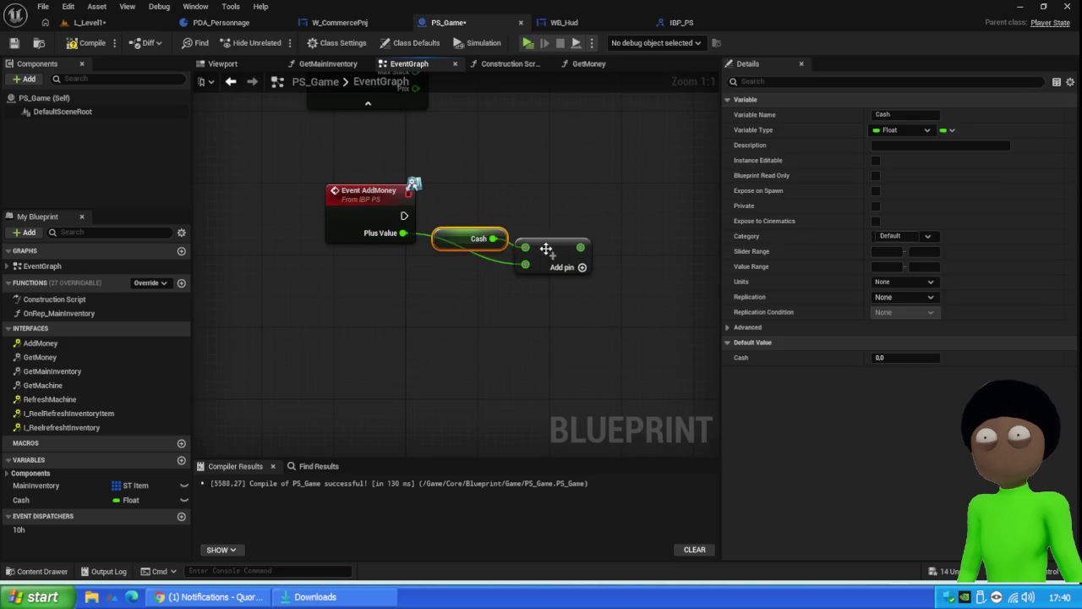
# Step: Feed the Add result into a SET Cash node, then compile and save
pyautogui.moveTo(36, 504)
pyautogui.mouseDown()
pyautogui.moveTo(400, 154)
pyautogui.moveTo(422, 203)
pyautogui.moveTo(652, 201)
pyautogui.moveTo(657, 223)
pyautogui.moveTo(648, 214)
pyautogui.mouseUp()
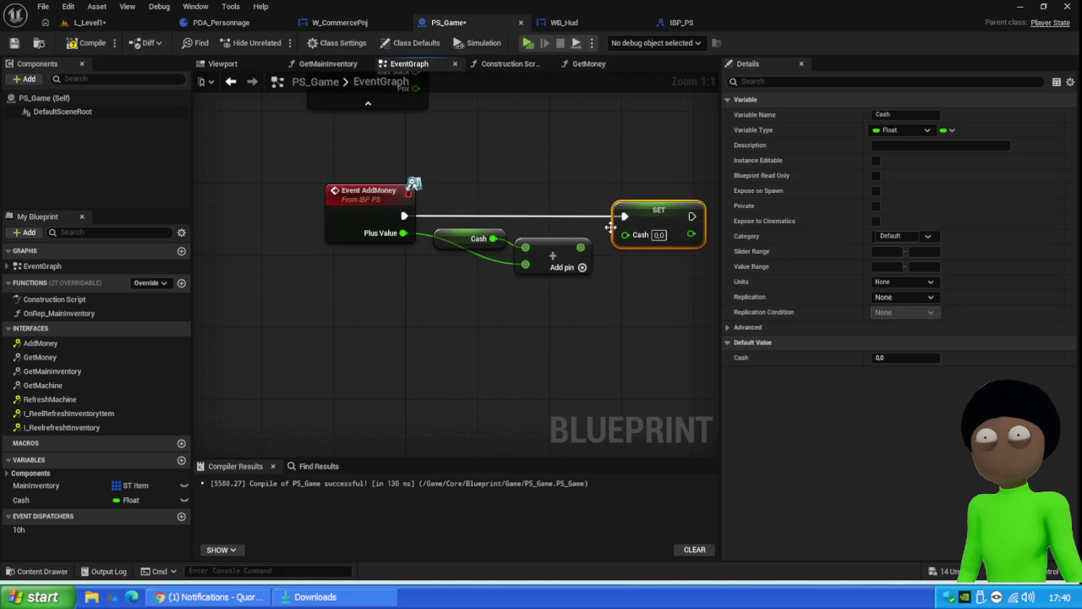
pyautogui.moveTo(580, 247)
pyautogui.mouseDown()
pyautogui.moveTo(649, 237)
pyautogui.moveTo(626, 233)
pyautogui.moveTo(571, 254)
pyautogui.mouseUp()
pyautogui.moveTo(461, 239); pyautogui.dragTo(471, 241)
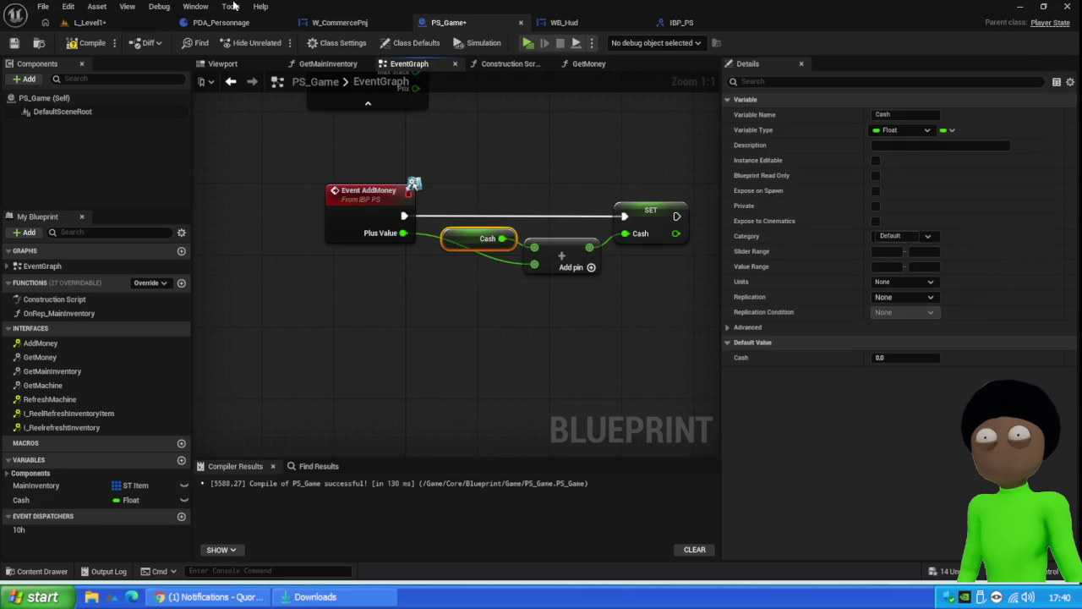
pyautogui.click(88, 43)
pyautogui.click(13, 42)
# Step: Add a reroute point on the Plus Value wire, shift it left, and recompile
pyautogui.scroll(-1, 383, 237)
pyautogui.scroll(-2, 383, 237)
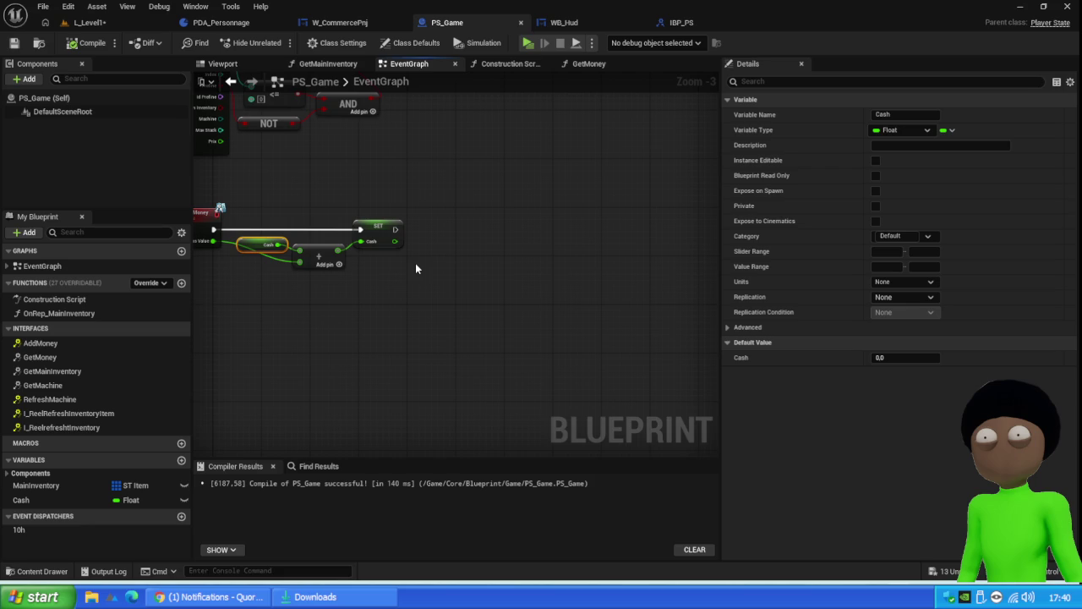
pyautogui.moveTo(342, 300)
pyautogui.mouseDown()
pyautogui.moveTo(382, 299)
pyautogui.moveTo(392, 288)
pyautogui.mouseUp()
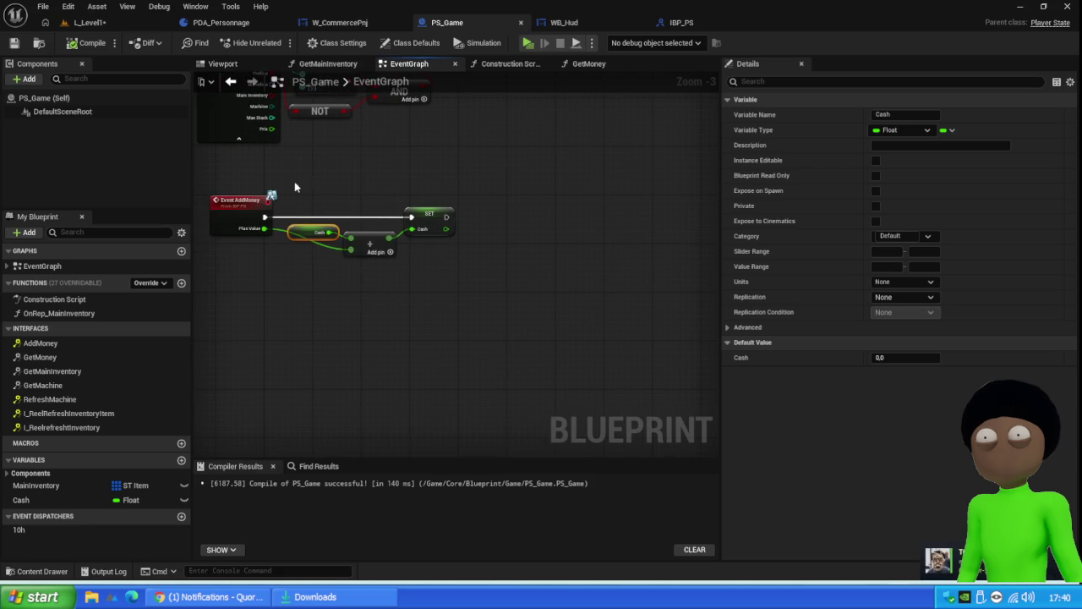
pyautogui.doubleClick(333, 251)
pyautogui.moveTo(324, 251); pyautogui.dragTo(277, 251)
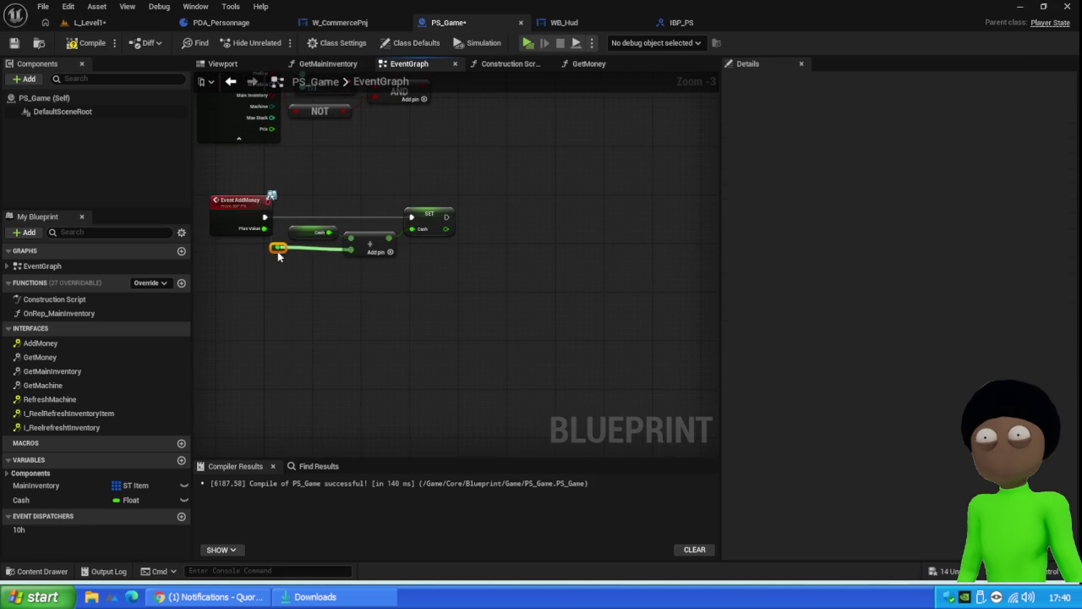
pyautogui.click(87, 42)
# Step: Save PS_Game and browse the overridable functions list without adding one
pyautogui.click(14, 42)
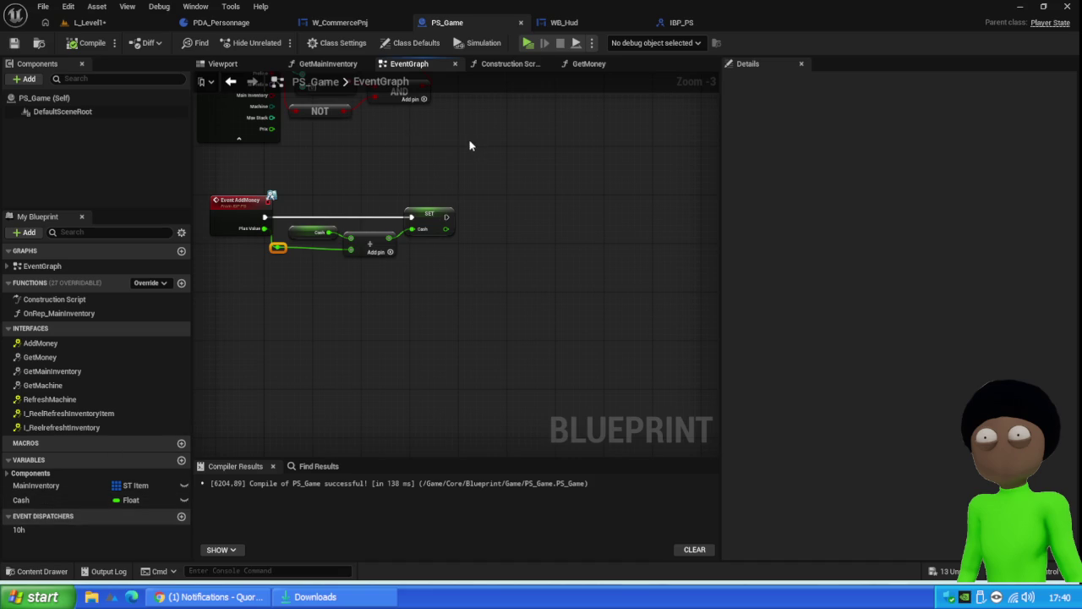
pyautogui.moveTo(468, 175); pyautogui.dragTo(283, 311)
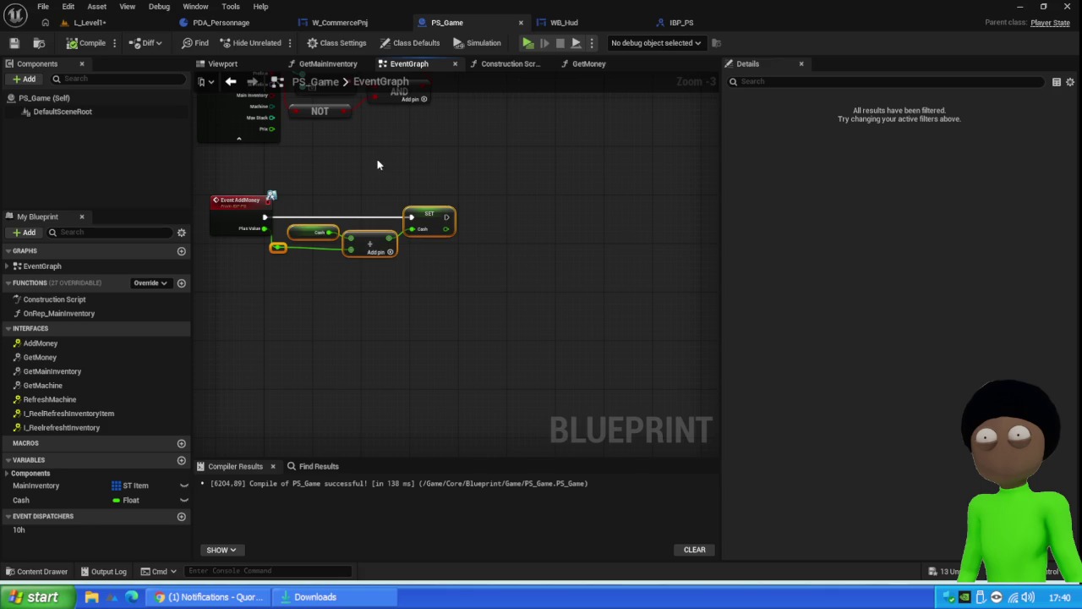
pyautogui.rightClick(315, 306)
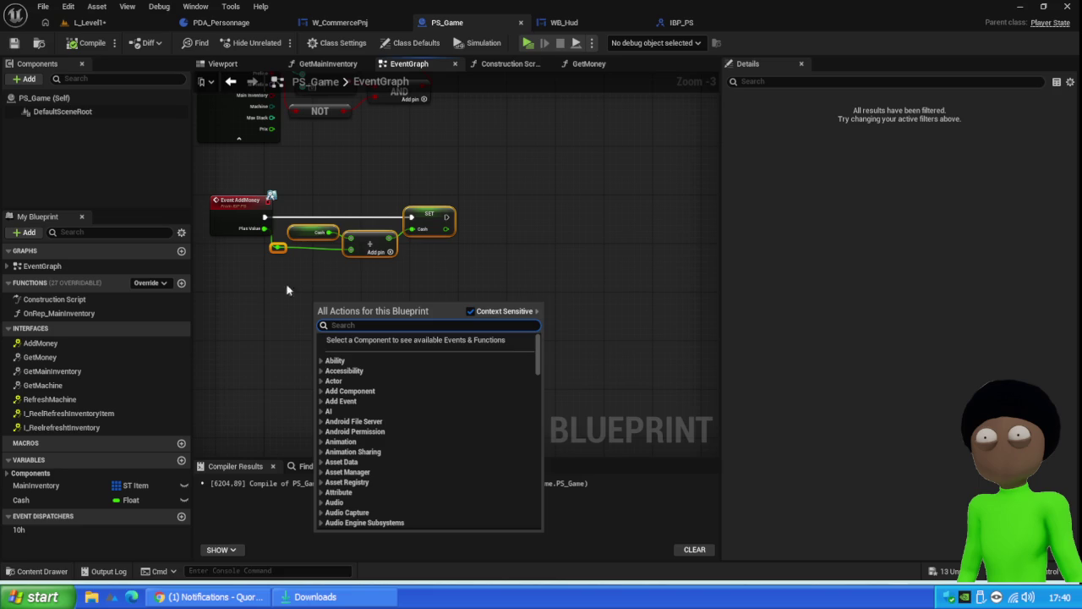
pyautogui.click(149, 282)
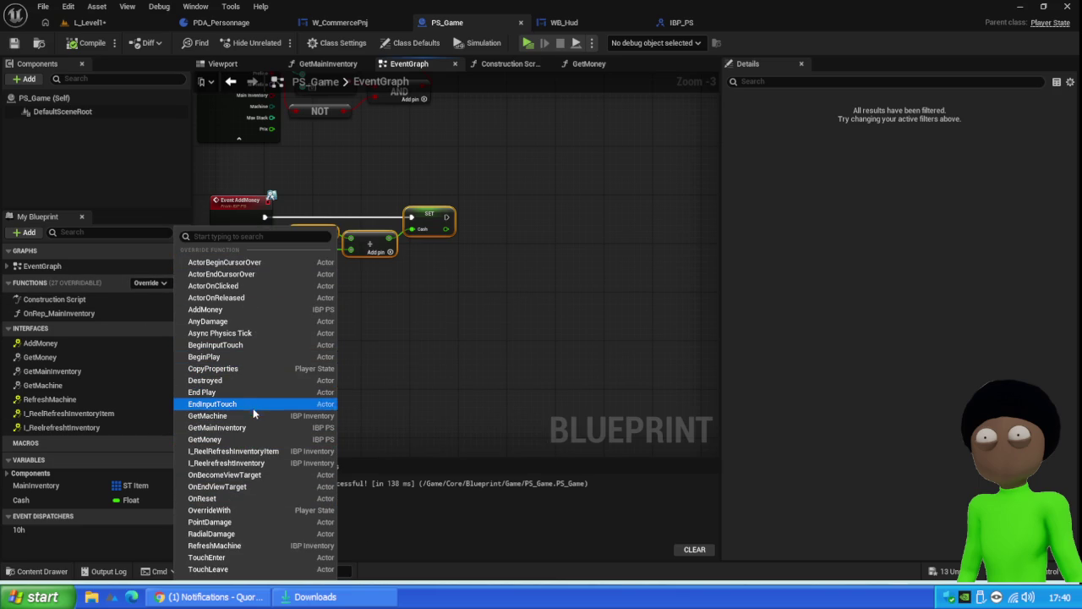
pyautogui.click(419, 324)
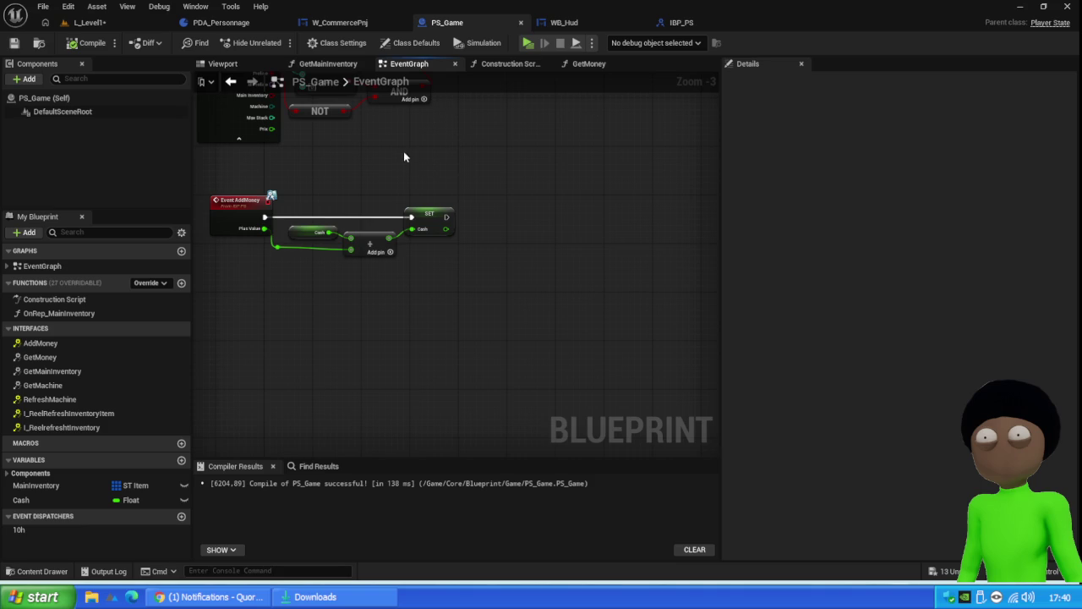
# Step: Select the Event AddMoney node chain and recompile the blueprint
pyautogui.moveTo(453, 164)
pyautogui.mouseDown()
pyautogui.moveTo(433, 200)
pyautogui.moveTo(248, 335)
pyautogui.mouseUp()
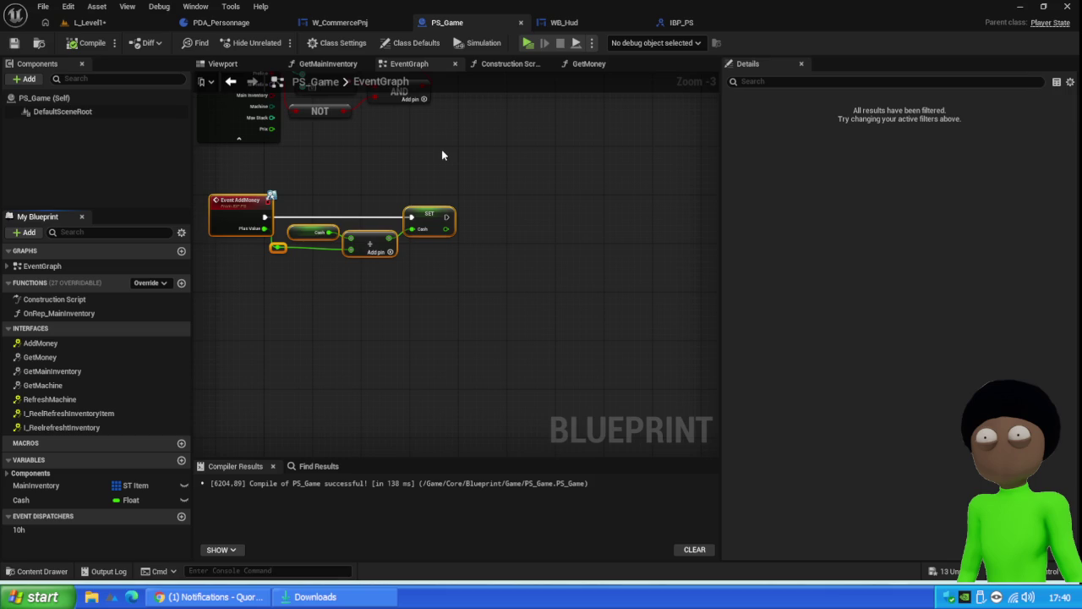
pyautogui.moveTo(452, 156); pyautogui.dragTo(221, 319)
pyautogui.click(85, 42)
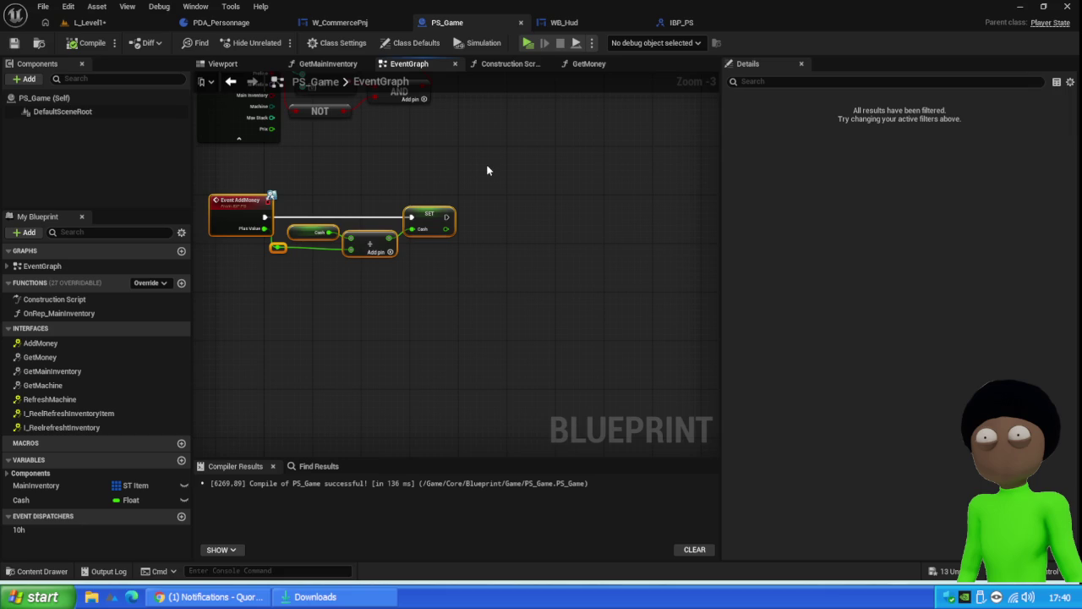
pyautogui.rightClick(487, 170)
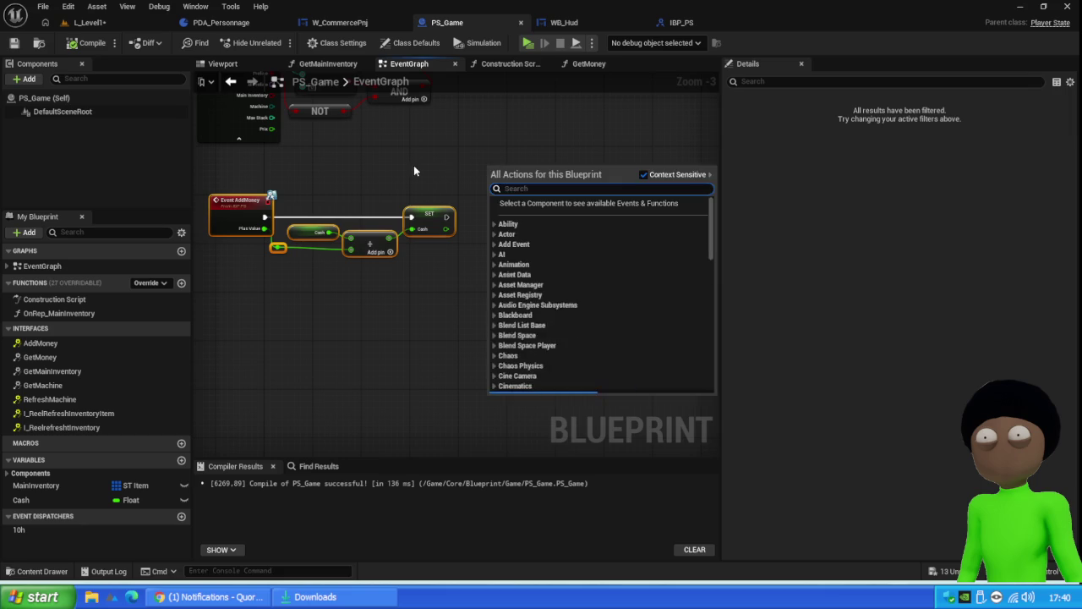
# Step: Dismiss the action list and recompile PS_Game with the AddMoney chain unchanged
pyautogui.click(419, 163)
pyautogui.moveTo(412, 167)
pyautogui.mouseDown()
pyautogui.moveTo(427, 281)
pyautogui.moveTo(410, 357)
pyautogui.moveTo(431, 153)
pyautogui.mouseUp()
pyautogui.scroll(3, 367, 250)
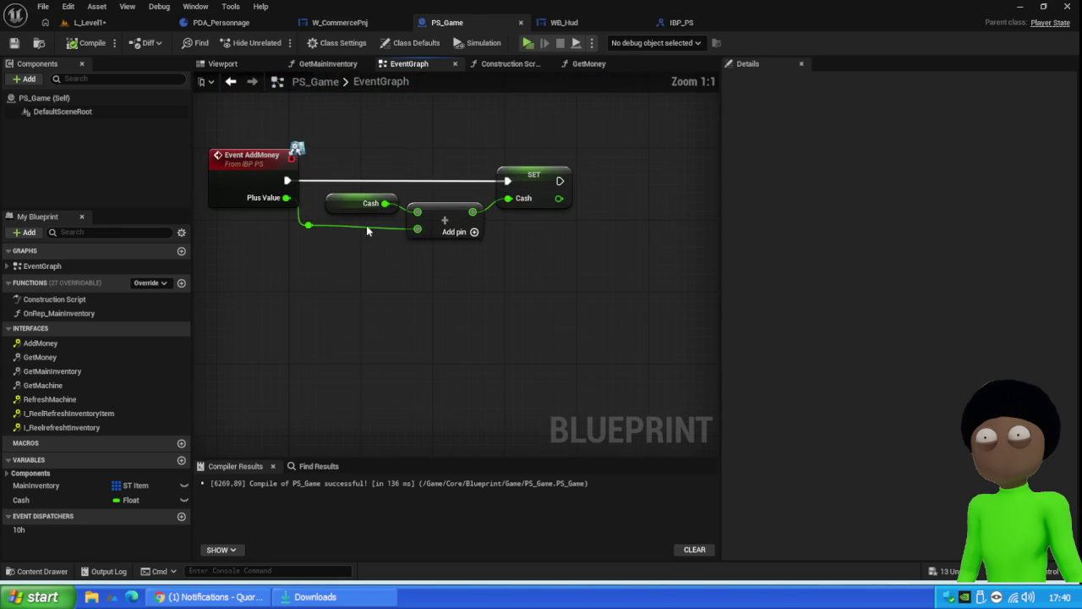
pyautogui.scroll(-2, 440, 157)
pyautogui.moveTo(535, 187); pyautogui.dragTo(364, 325)
pyautogui.click(497, 127)
pyautogui.click(84, 43)
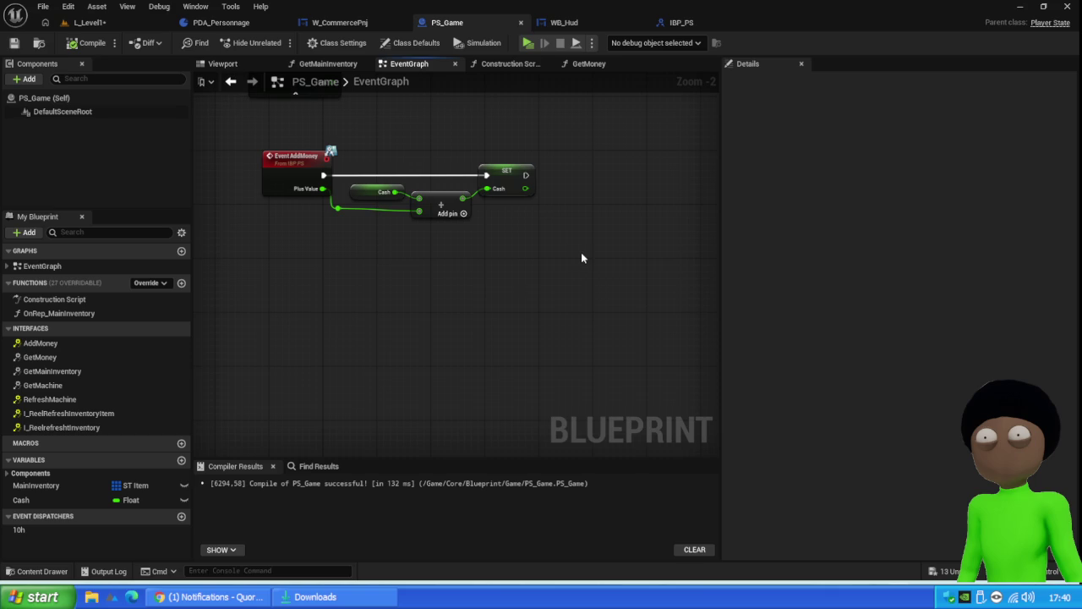
# Step: Select the Comment box holding the reel-refresh-inventory nodes and delete it
pyautogui.moveTo(575, 257); pyautogui.dragTo(407, 262)
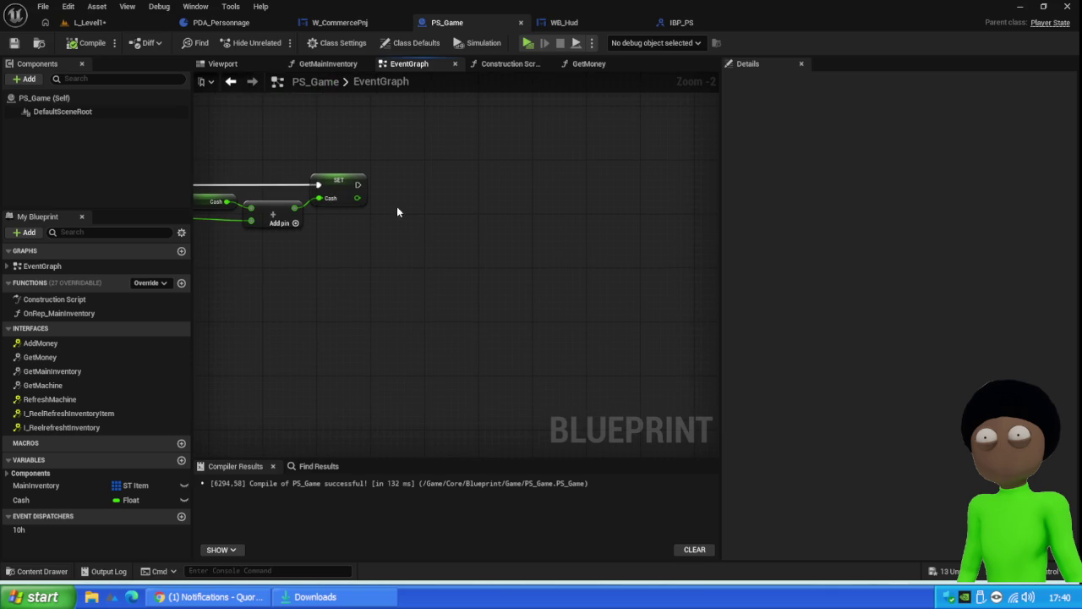
pyautogui.moveTo(398, 212); pyautogui.dragTo(461, 223)
pyautogui.scroll(-3, 387, 176)
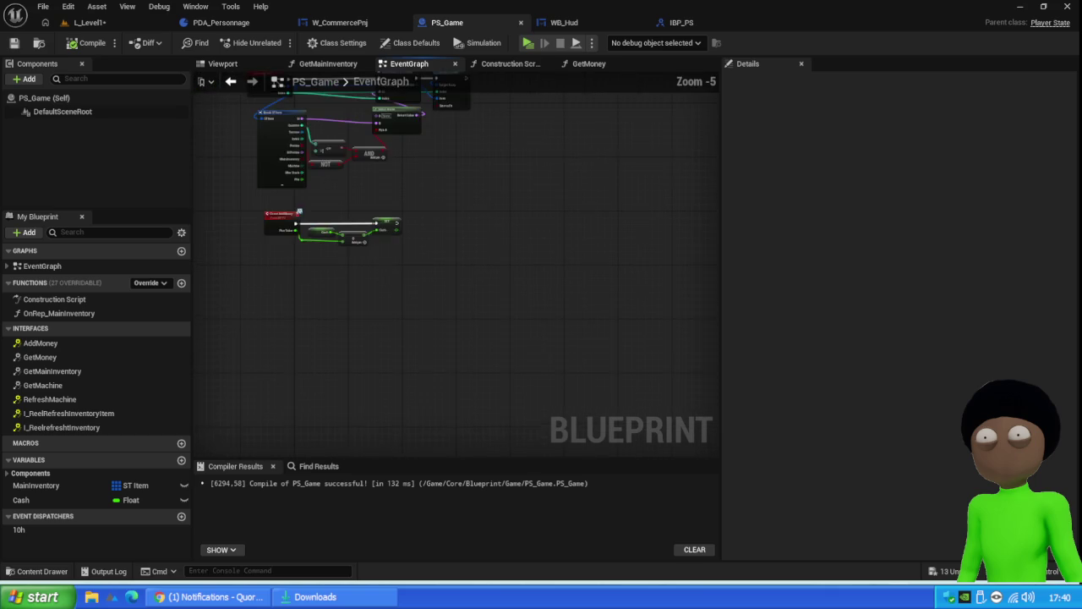
pyautogui.moveTo(335, 132); pyautogui.dragTo(335, 216)
pyautogui.scroll(2, 360, 268)
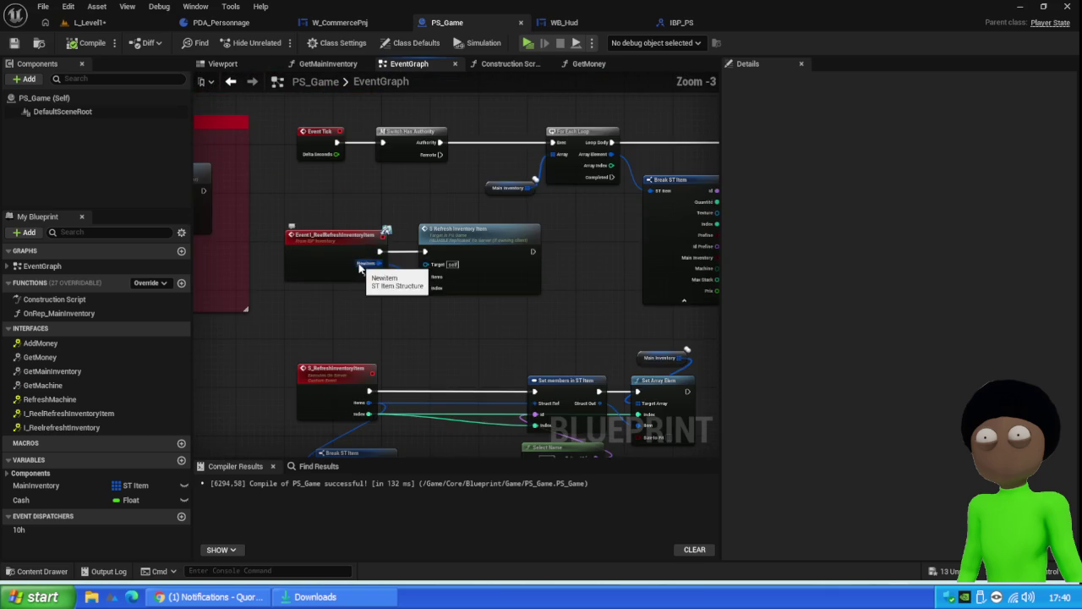
pyautogui.moveTo(297, 352); pyautogui.dragTo(435, 342)
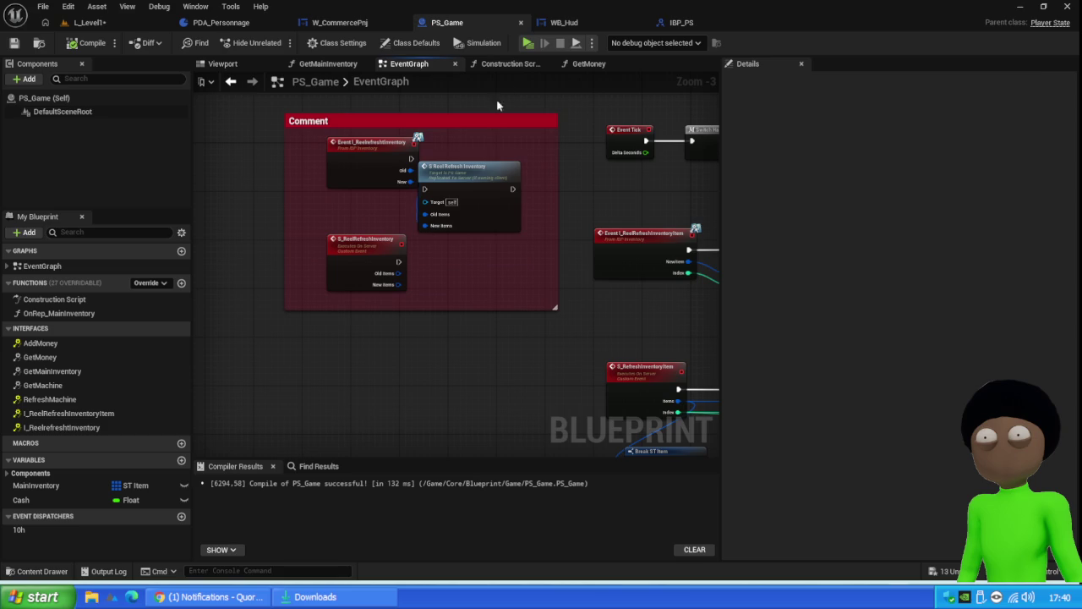
pyautogui.moveTo(470, 184)
pyautogui.mouseDown()
pyautogui.moveTo(500, 158)
pyautogui.moveTo(491, 152)
pyautogui.mouseUp()
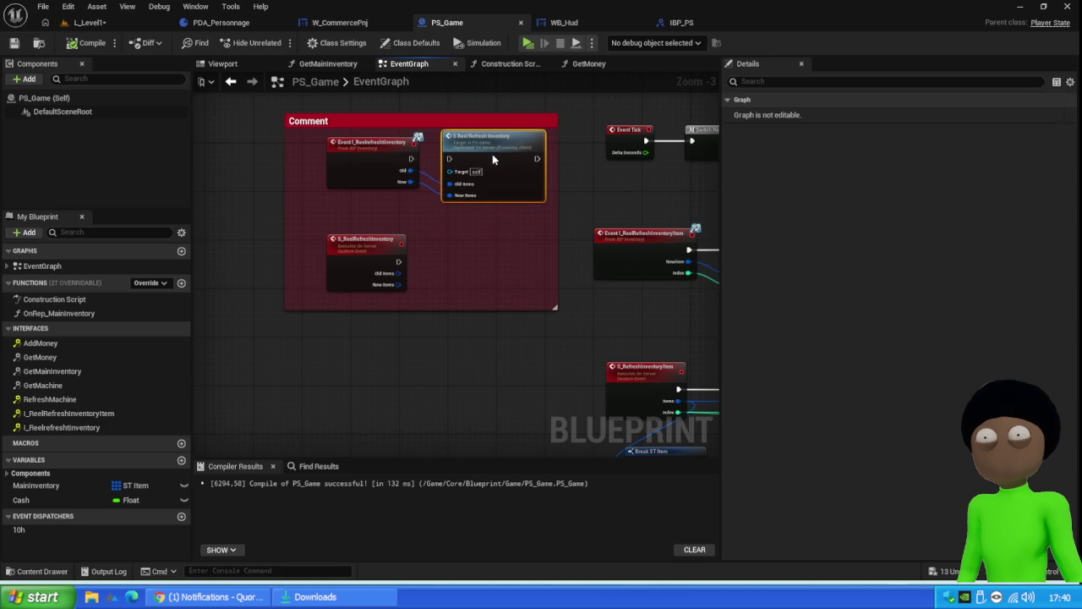
pyautogui.moveTo(578, 123)
pyautogui.mouseDown()
pyautogui.moveTo(387, 333)
pyautogui.moveTo(280, 396)
pyautogui.mouseUp()
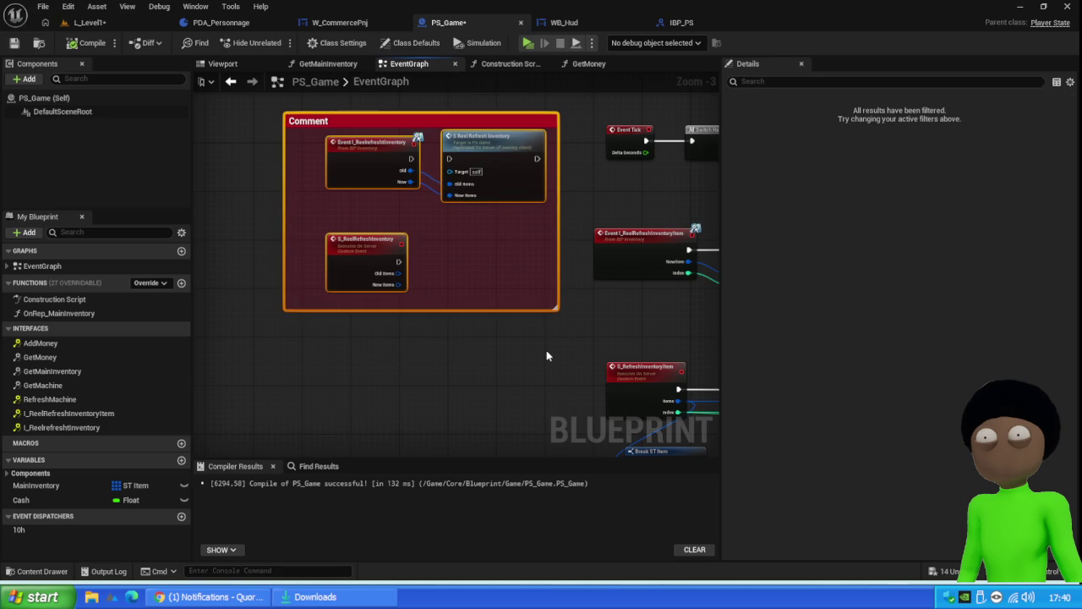
pyautogui.press('Delete')
# Step: Compile and save PS_Game after removing the Comment group
pyautogui.moveTo(546, 356)
pyautogui.mouseDown()
pyautogui.moveTo(335, 288)
pyautogui.moveTo(429, 254)
pyautogui.moveTo(498, 292)
pyautogui.moveTo(377, 309)
pyautogui.mouseUp()
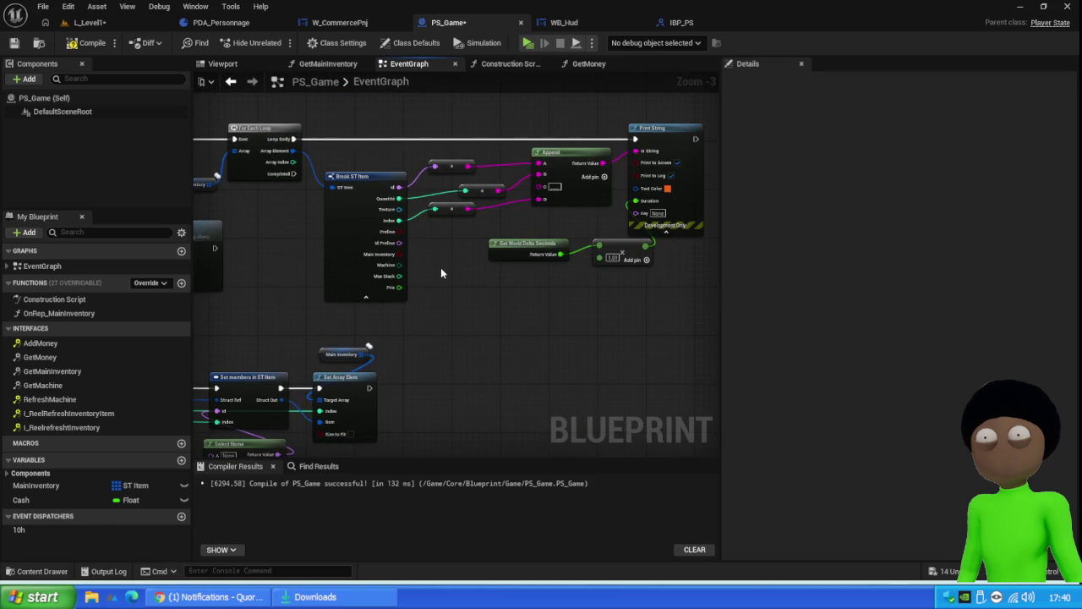
pyautogui.scroll(-2, 441, 267)
pyautogui.moveTo(428, 291); pyautogui.dragTo(518, 260)
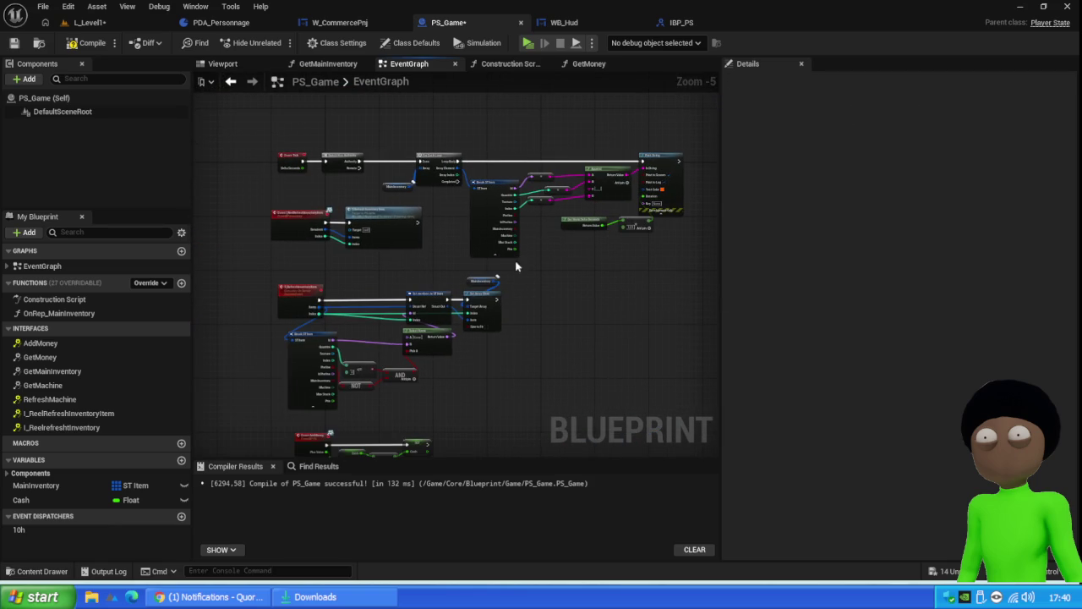
pyautogui.scroll(1, 317, 163)
pyautogui.scroll(4, 317, 163)
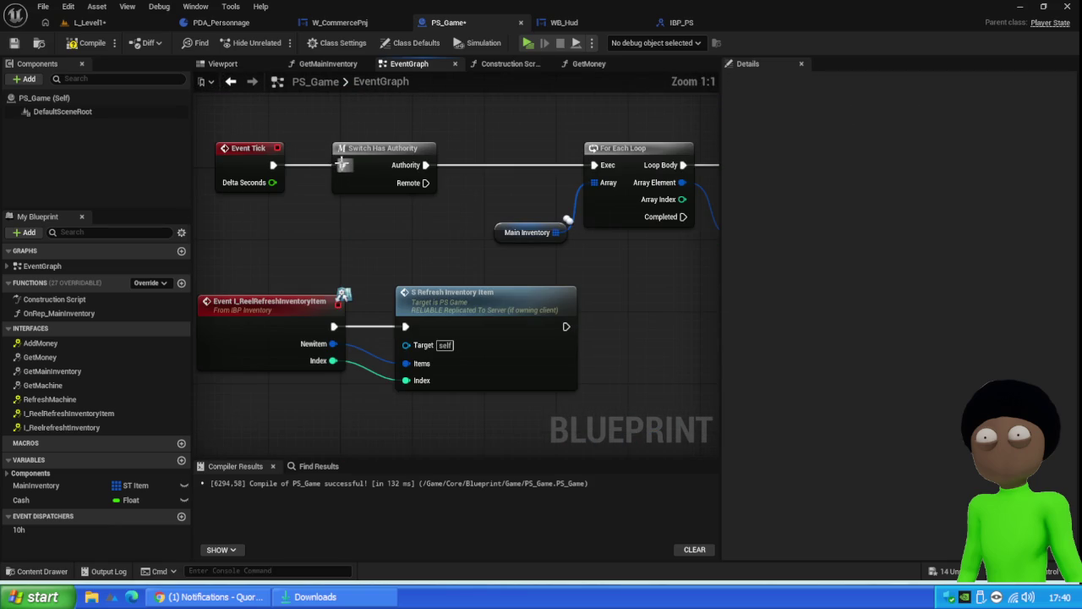
pyautogui.click(91, 43)
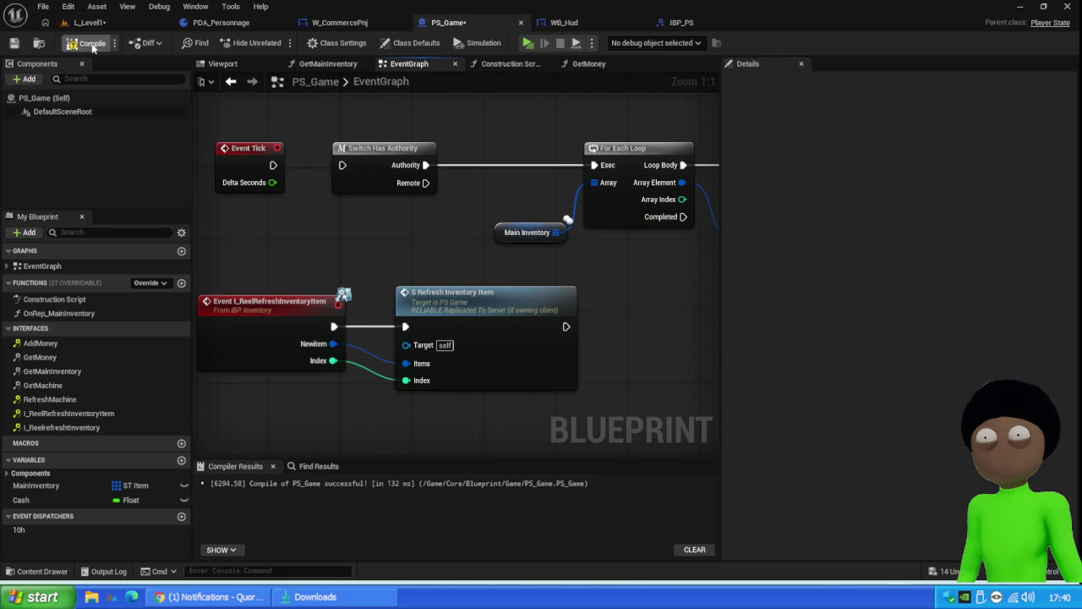
pyautogui.click(13, 43)
# Step: Nudge the refresh inventory event nodes, return to Event AddMoney, and compile again
pyautogui.scroll(-5, 447, 198)
pyautogui.moveTo(464, 363); pyautogui.dragTo(452, 310)
pyautogui.moveTo(495, 193)
pyautogui.mouseDown()
pyautogui.moveTo(310, 279)
pyautogui.moveTo(353, 245)
pyautogui.moveTo(362, 263)
pyautogui.mouseUp()
pyautogui.moveTo(399, 372); pyautogui.dragTo(382, 277)
pyautogui.moveTo(622, 180)
pyautogui.mouseDown()
pyautogui.moveTo(571, 240)
pyautogui.moveTo(300, 347)
pyautogui.mouseUp()
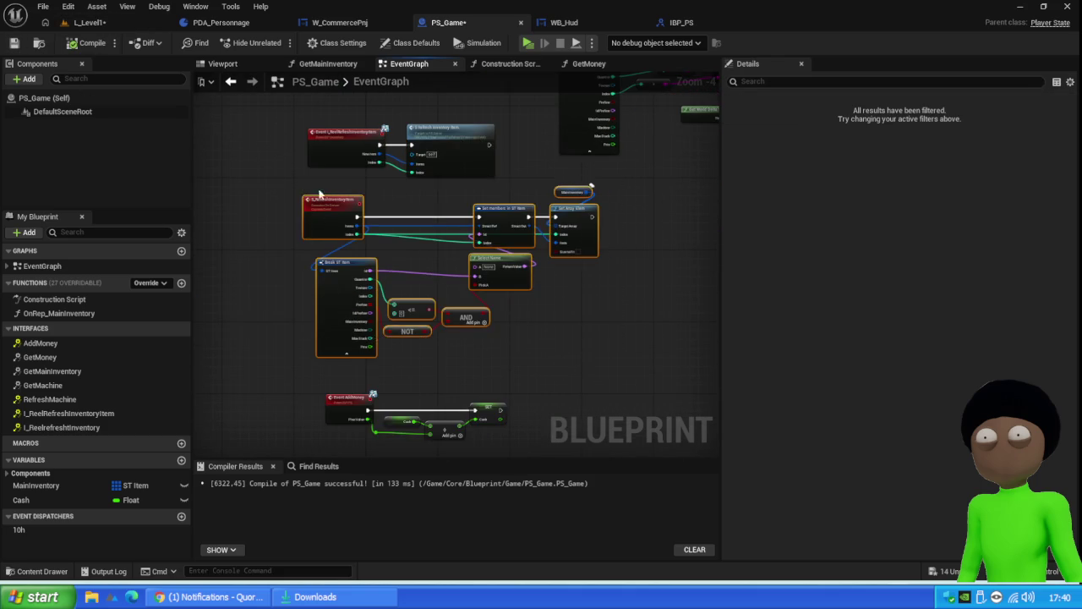
pyautogui.scroll(2, 343, 161)
pyautogui.scroll(-1, 348, 158)
pyautogui.moveTo(550, 414); pyautogui.dragTo(551, 235)
pyautogui.moveTo(539, 288); pyautogui.dragTo(545, 209)
pyautogui.moveTo(509, 275); pyautogui.dragTo(485, 279)
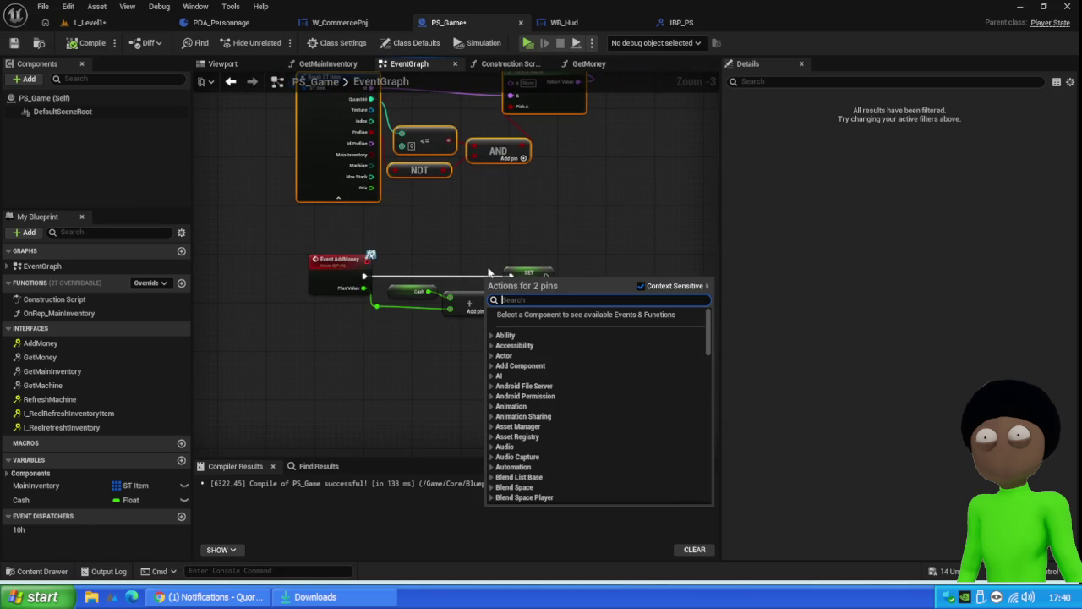
pyautogui.click(513, 242)
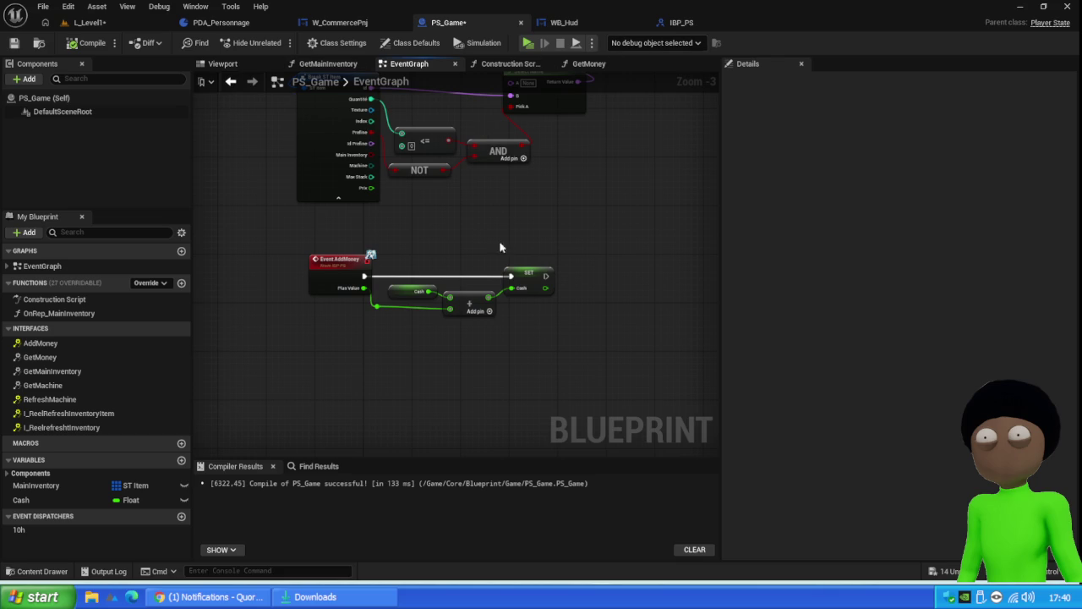
pyautogui.moveTo(590, 324); pyautogui.dragTo(553, 285)
pyautogui.click(88, 43)
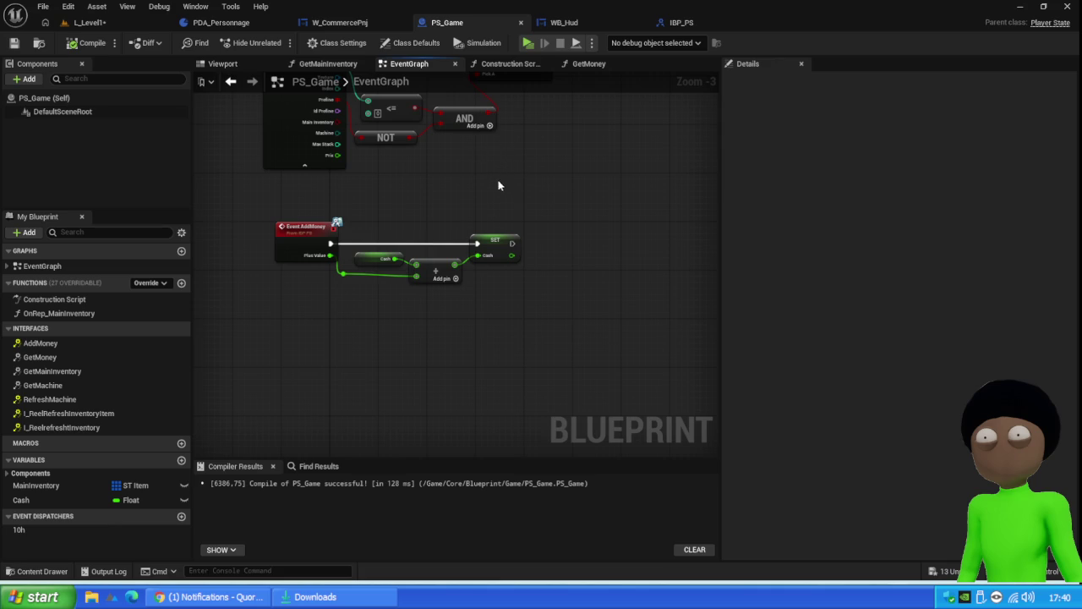
# Step: Set the Cash variable's replication to RepNotify and compile the blueprint
pyautogui.click(42, 500)
pyautogui.click(895, 298)
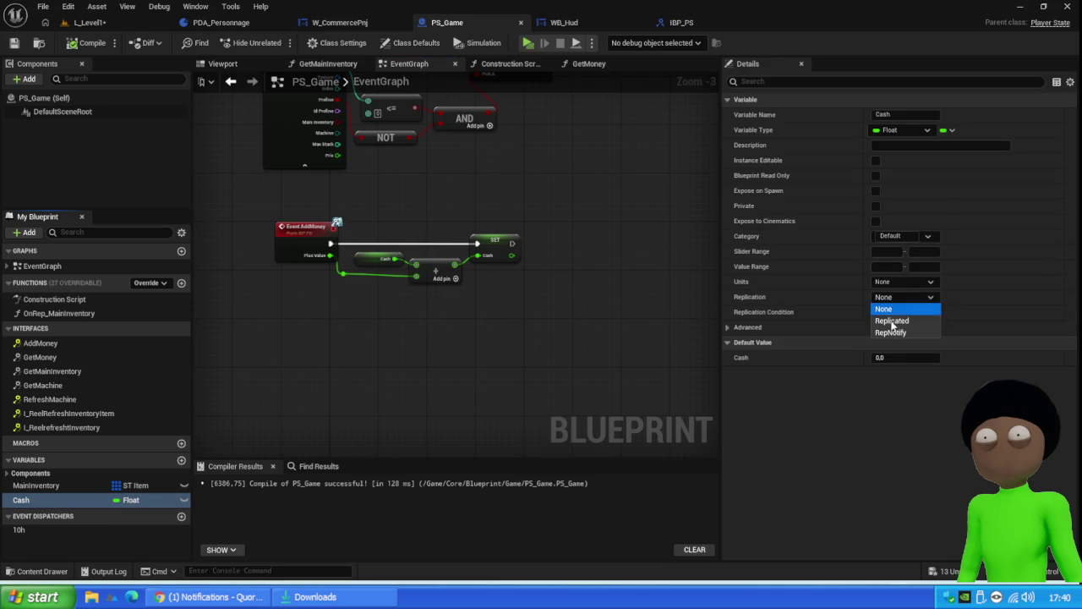
pyautogui.click(892, 332)
pyautogui.click(87, 42)
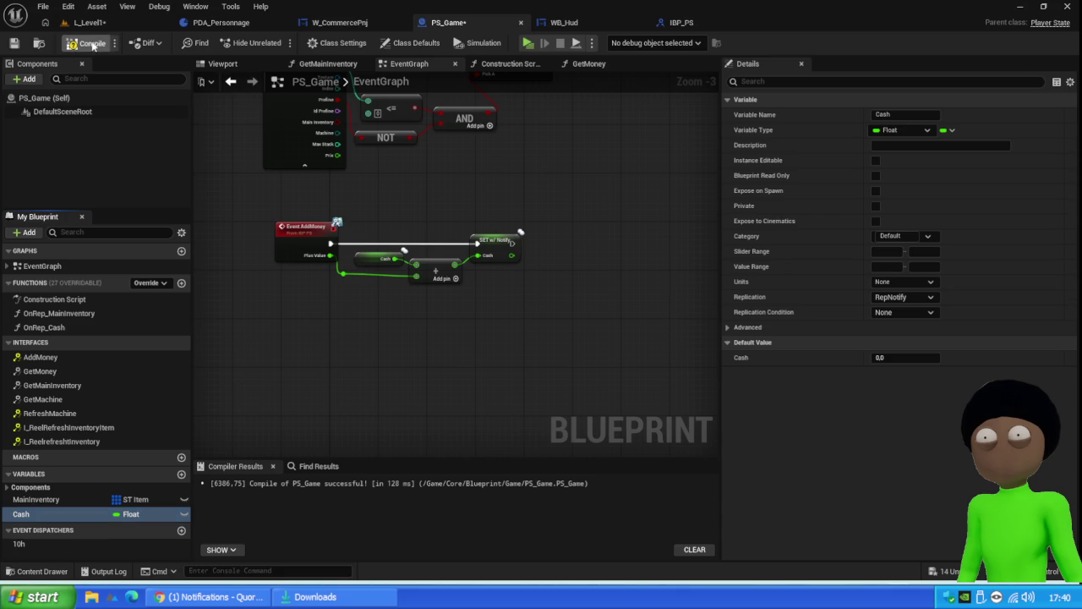
pyautogui.click(13, 42)
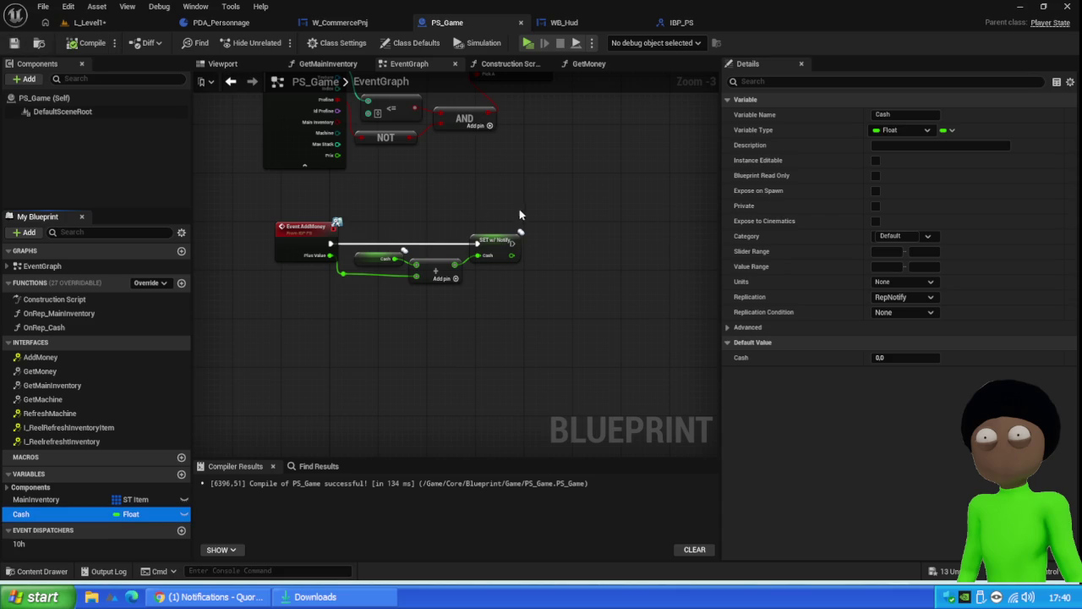
# Step: Set Cash replication back to None, compile and save, then break the AddMoney→SET execution wire
pyautogui.click(497, 250)
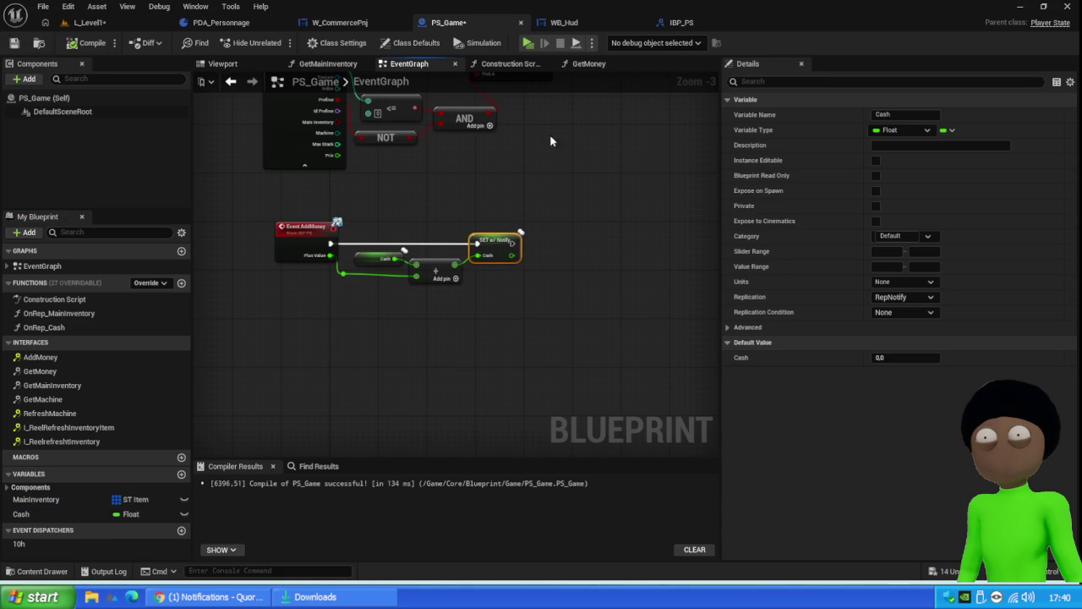
pyautogui.click(34, 514)
pyautogui.click(917, 297)
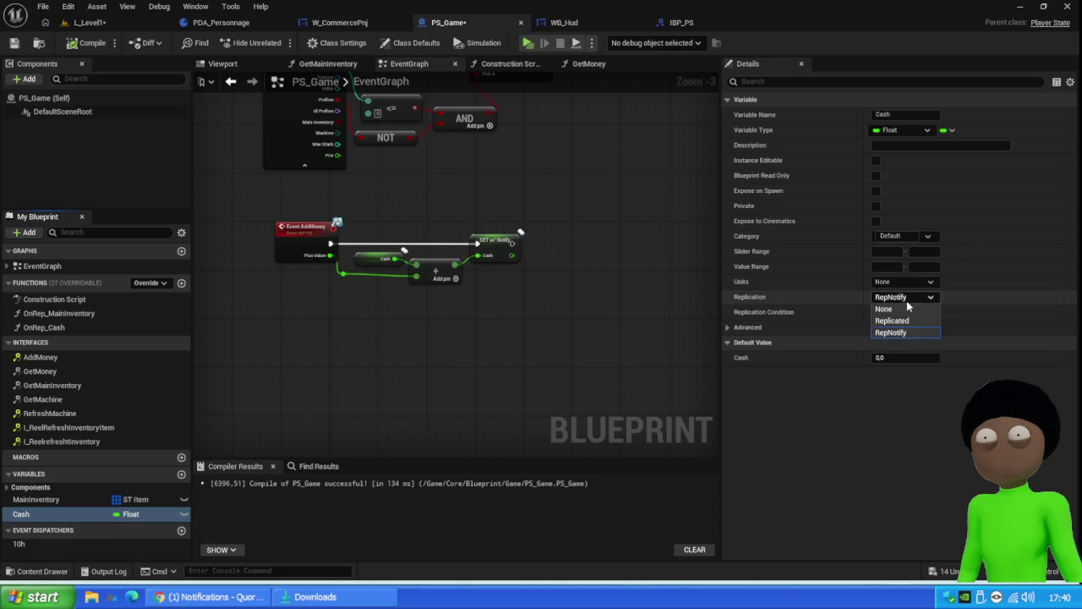
pyautogui.click(914, 309)
pyautogui.click(88, 42)
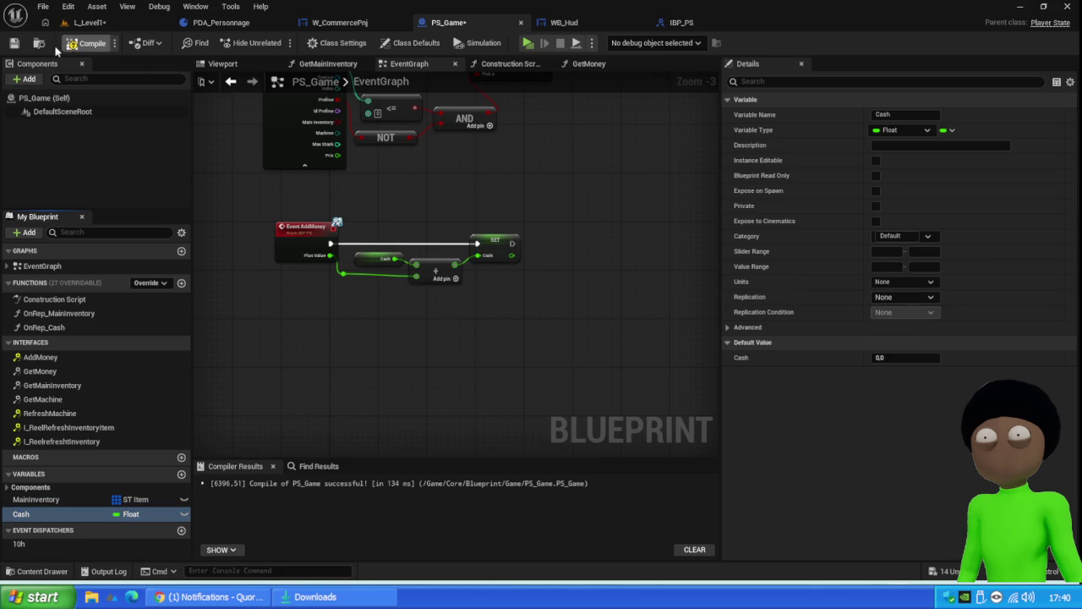
pyautogui.click(13, 42)
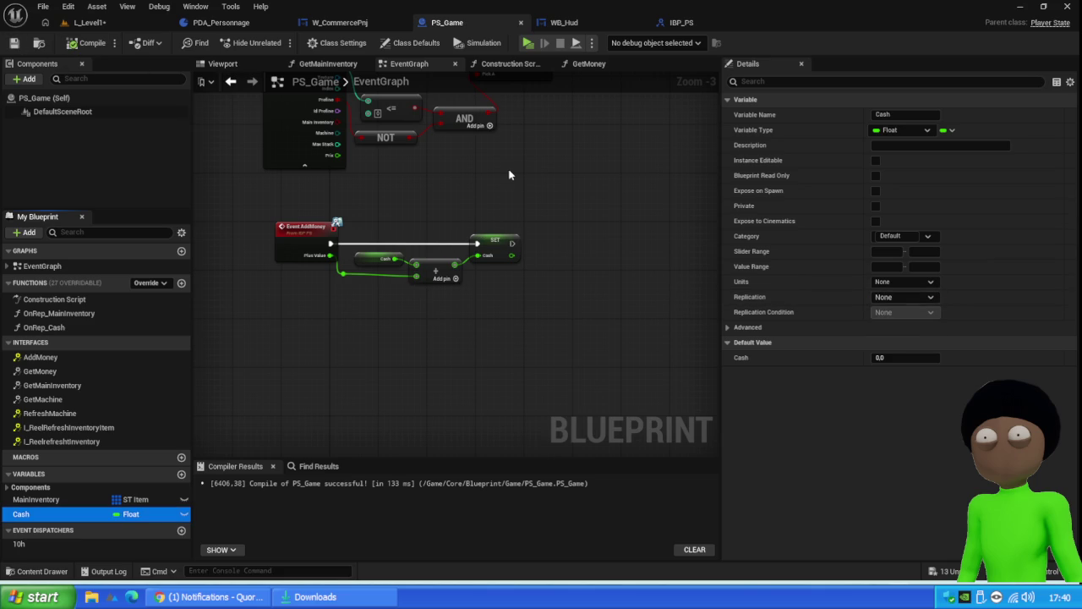
pyautogui.keyDown('alt'); pyautogui.click(477, 243); pyautogui.keyUp('alt')
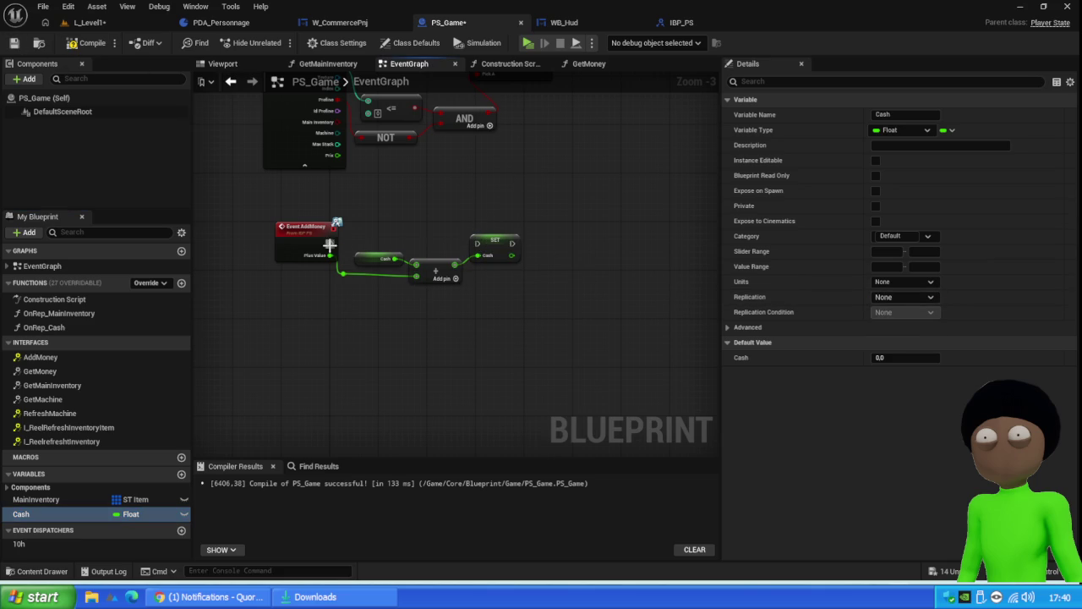
# Step: Move the Cash, Add and SET nodes down and add a custom event named S_AdMoney beside them
pyautogui.moveTo(531, 189)
pyautogui.mouseDown()
pyautogui.moveTo(371, 318)
pyautogui.moveTo(348, 309)
pyautogui.mouseUp()
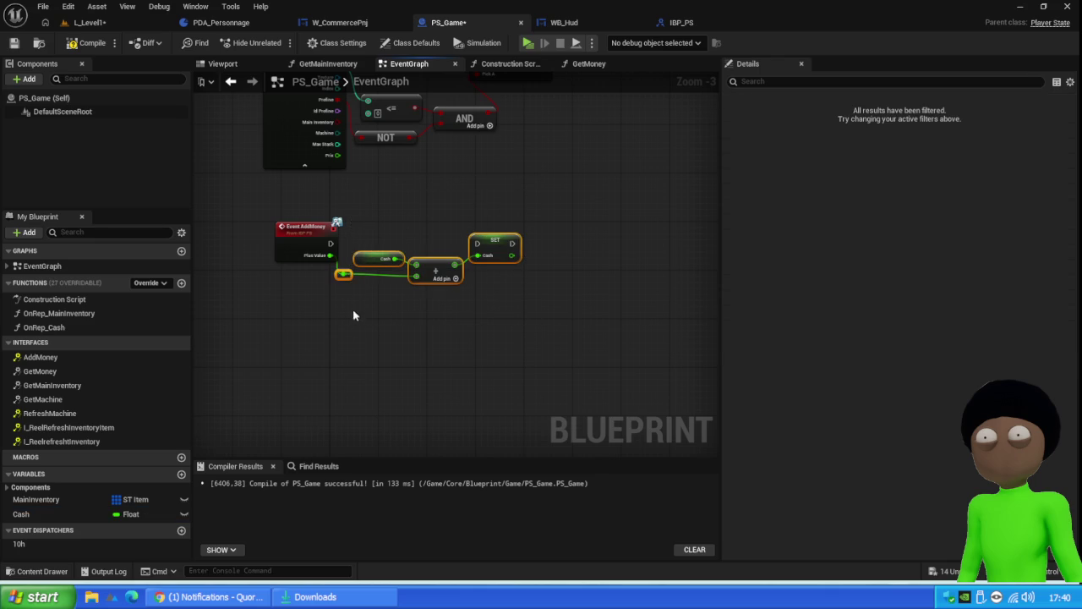
pyautogui.moveTo(497, 252); pyautogui.dragTo(497, 319)
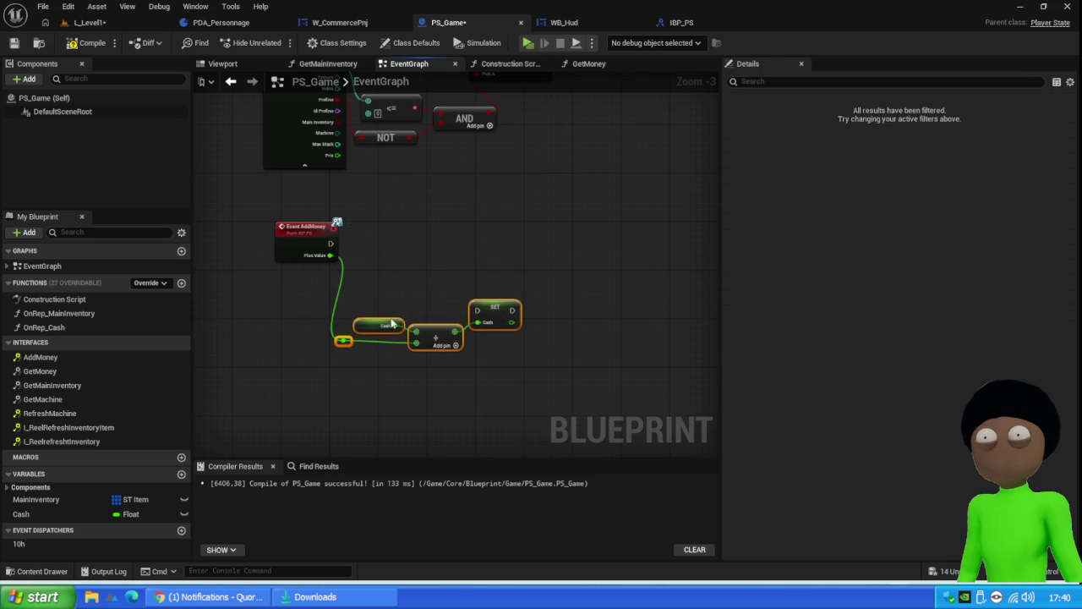
pyautogui.rightClick(276, 329)
pyautogui.write('custom')
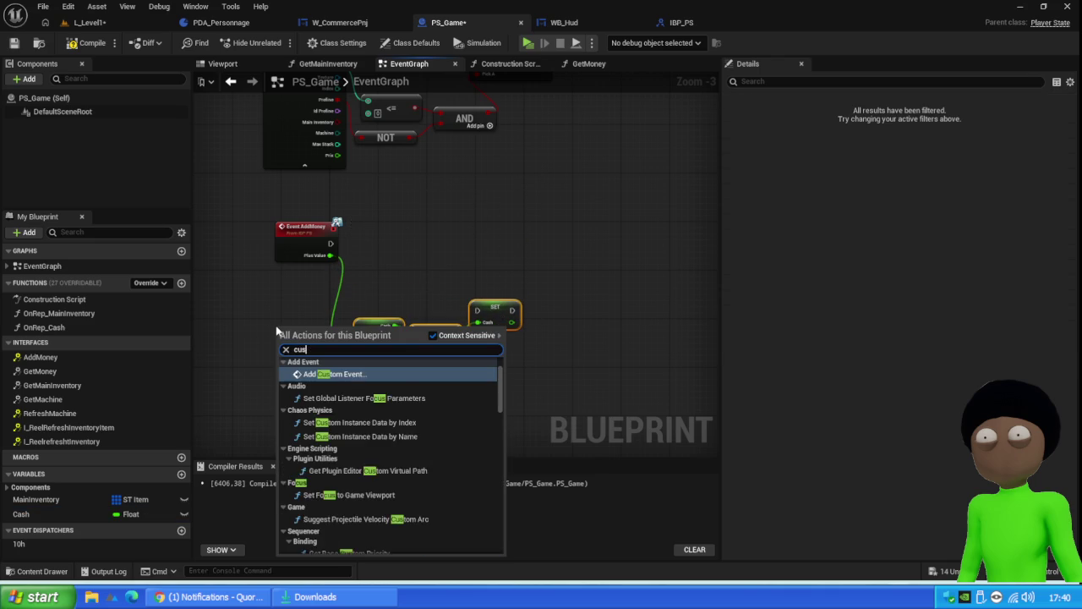
pyautogui.press('Return')
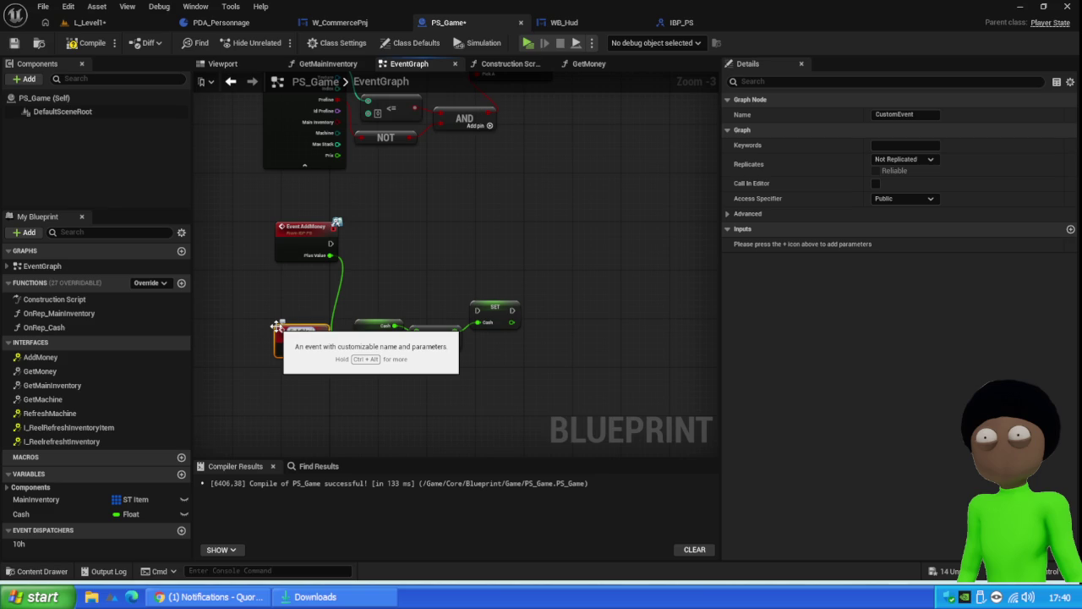
pyautogui.press('Return')
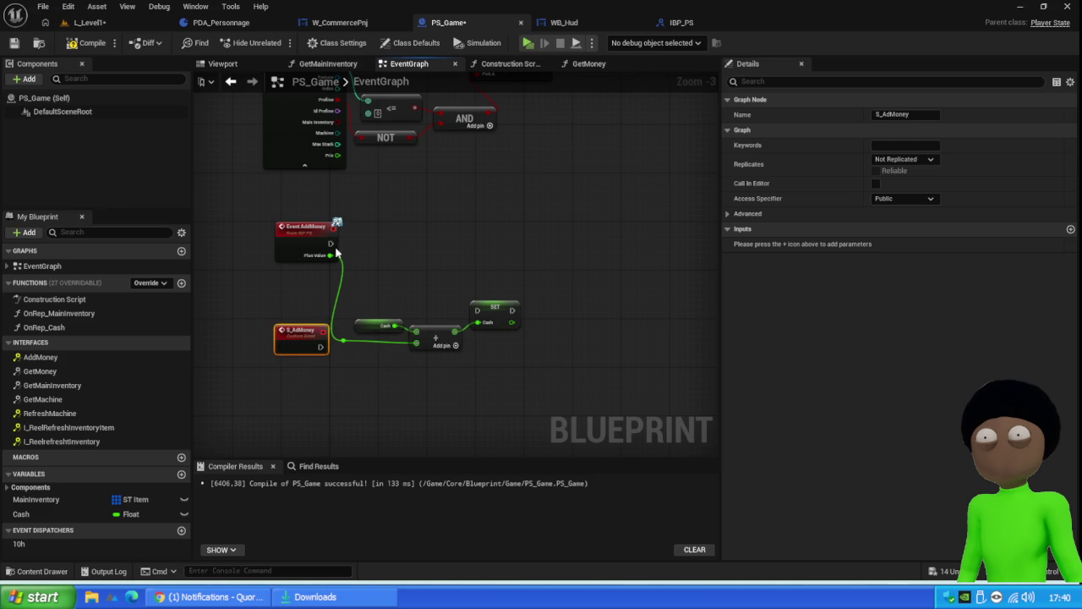
pyautogui.moveTo(301, 343)
pyautogui.mouseDown()
pyautogui.moveTo(301, 301)
pyautogui.moveTo(544, 303)
pyautogui.moveTo(486, 321)
pyautogui.moveTo(477, 310)
pyautogui.mouseUp()
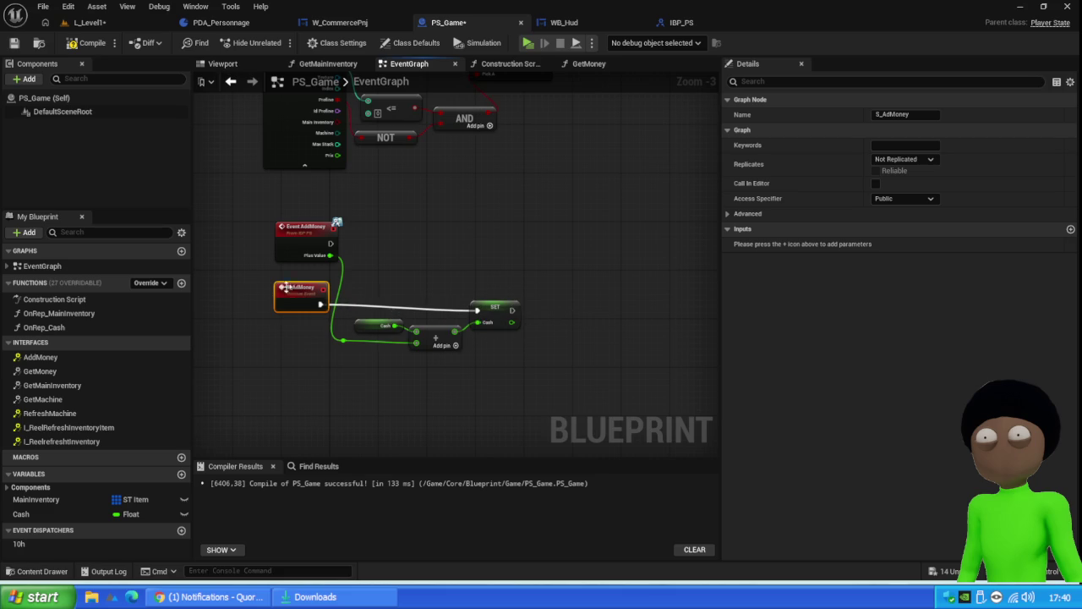
pyautogui.moveTo(292, 304); pyautogui.dragTo(286, 310)
# Step: Have Event AddMoney's execution call S_AdMoney
pyautogui.moveTo(330, 244); pyautogui.dragTo(397, 245)
pyautogui.write('s add mo')
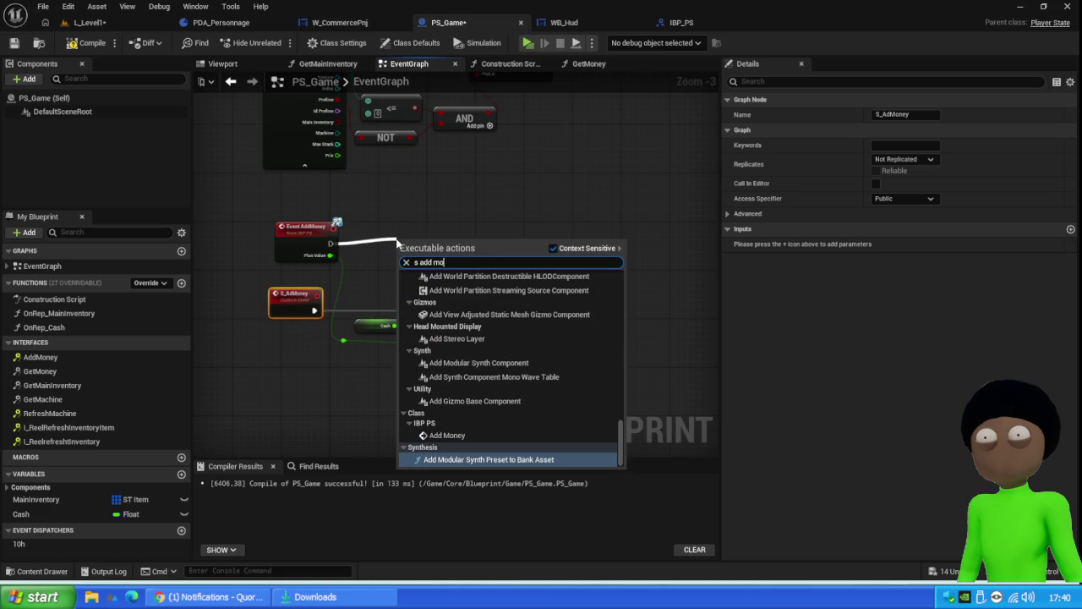
pyautogui.press('Up')
pyautogui.press('Up')
pyautogui.press('Up')
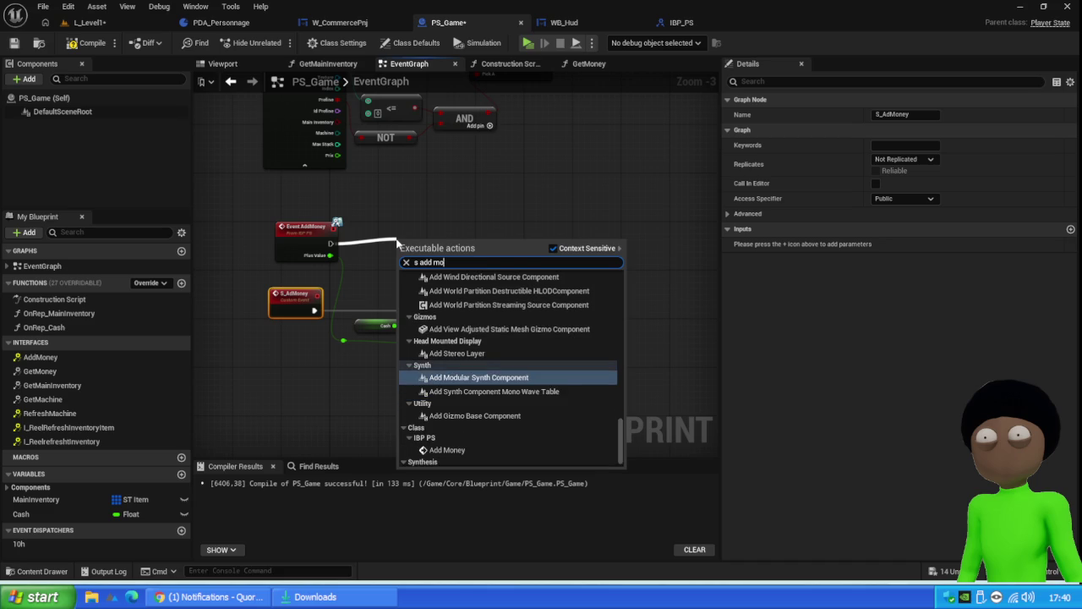
pyautogui.press('BackSpace')
pyautogui.press('Up')
pyautogui.press('Up')
pyautogui.press('Up')
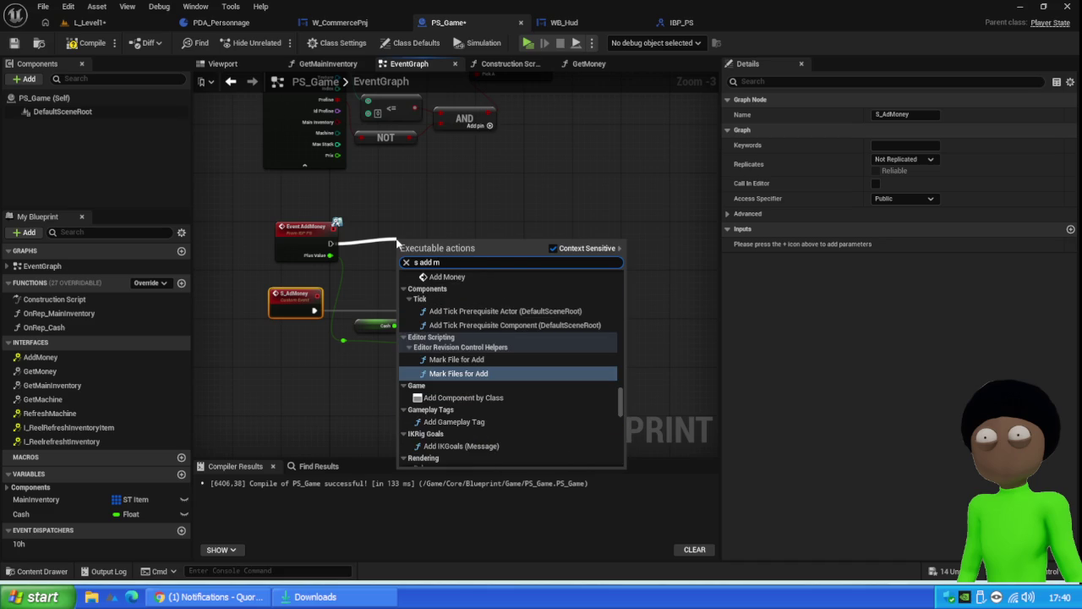
pyautogui.write('oney')
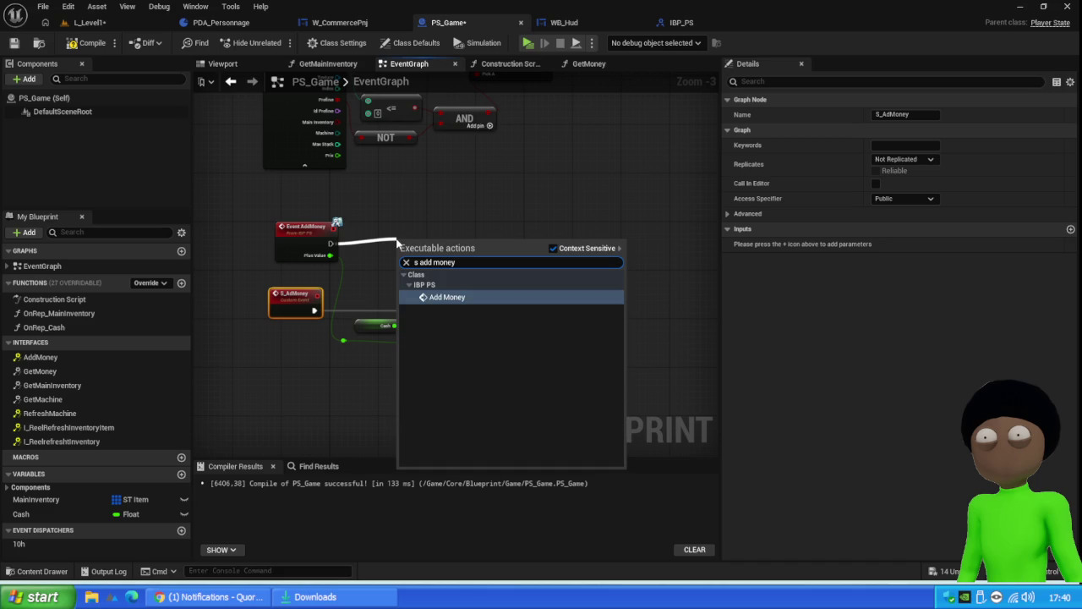
pyautogui.press('BackSpace')
pyautogui.press('BackSpace')
pyautogui.press('BackSpace')
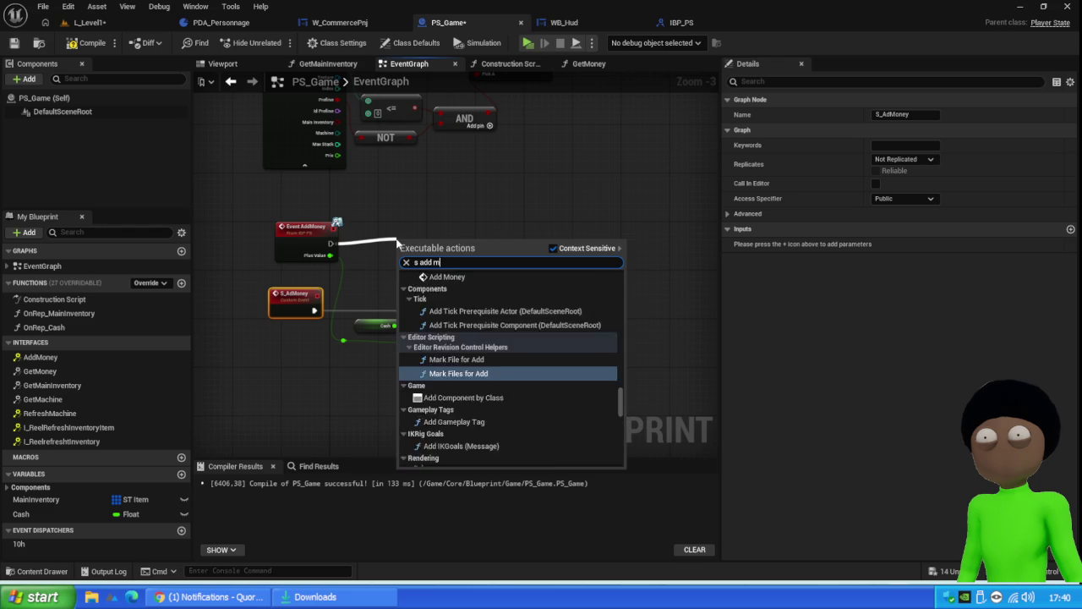
pyautogui.write('mo')
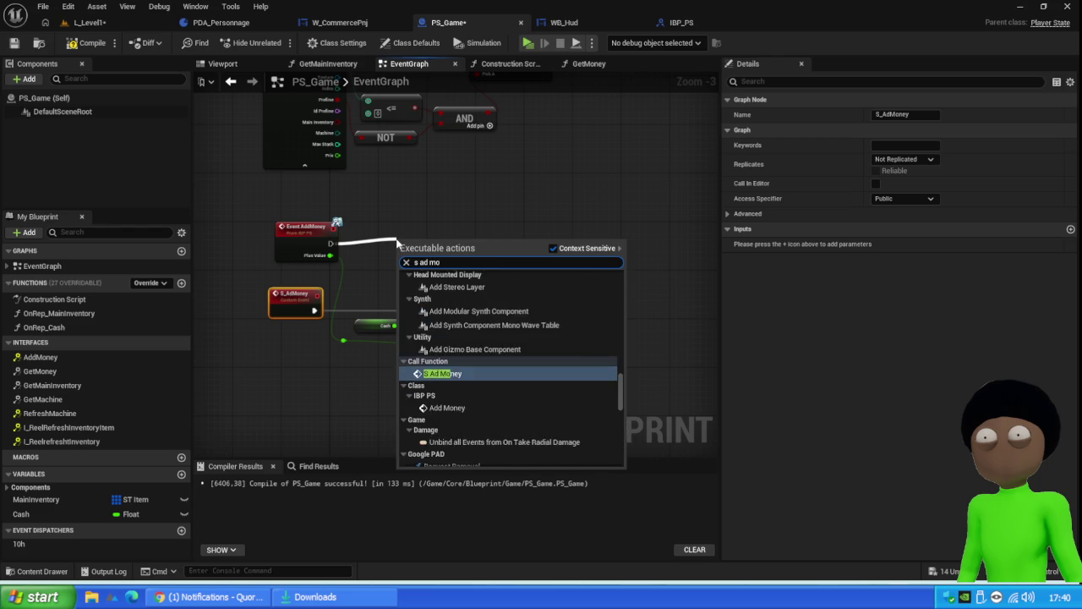
pyautogui.press('Return')
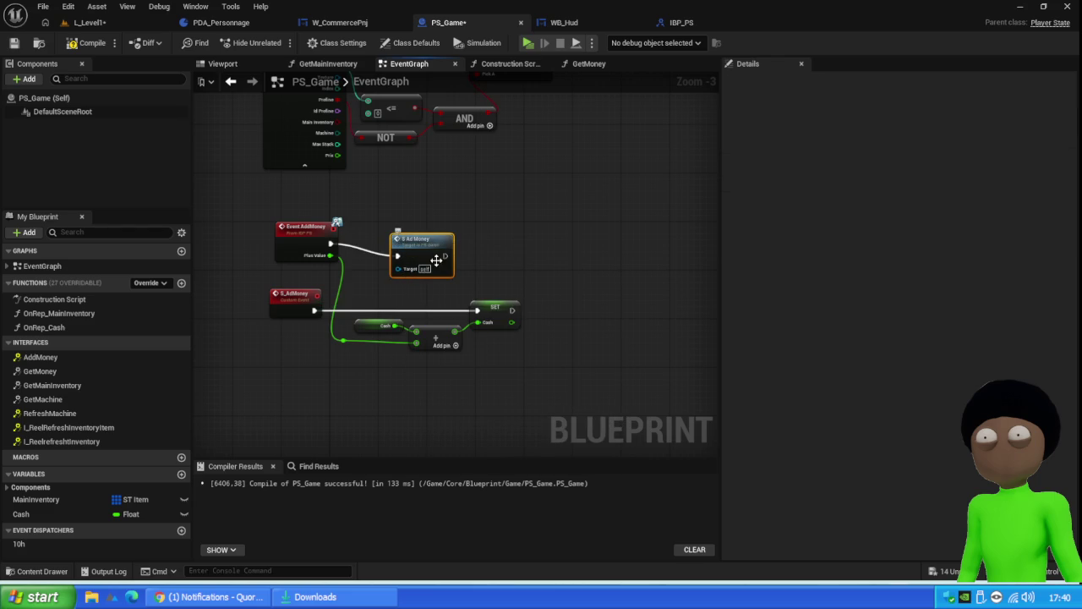
# Step: Give S_AdMoney a float Input Pin from Plus Value and feed Plus Value into the call node
pyautogui.moveTo(434, 259); pyautogui.dragTo(422, 247)
pyautogui.moveTo(335, 346)
pyautogui.mouseDown()
pyautogui.moveTo(342, 337)
pyautogui.moveTo(298, 312)
pyautogui.mouseUp()
pyautogui.moveTo(385, 270); pyautogui.dragTo(330, 256)
# Step: Set S_AdMoney's Replicates option to Run on Server
pyautogui.click(280, 301)
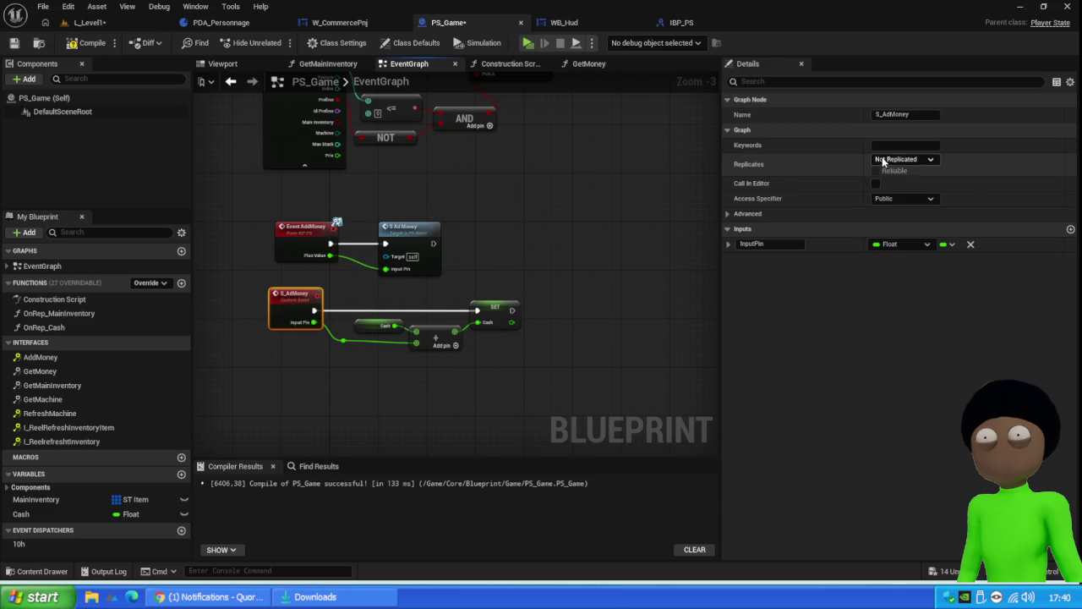
pyautogui.click(902, 159)
pyautogui.click(907, 206)
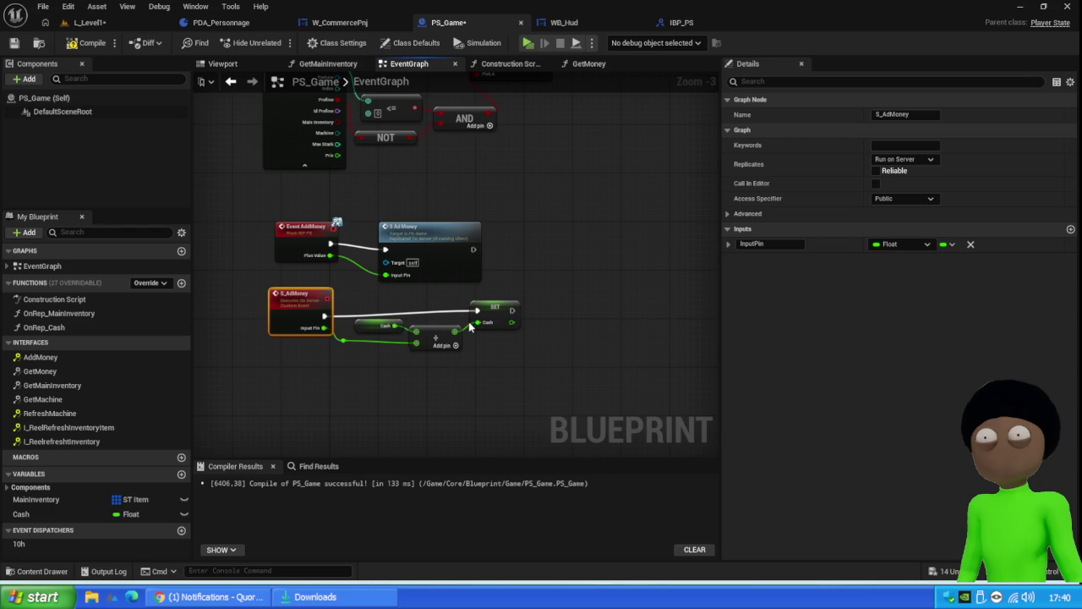
# Step: Align the SET and Add nodes, add a reroute point on the Input Pin wire, then compile and save PS_Game
pyautogui.moveTo(499, 315); pyautogui.dragTo(496, 321)
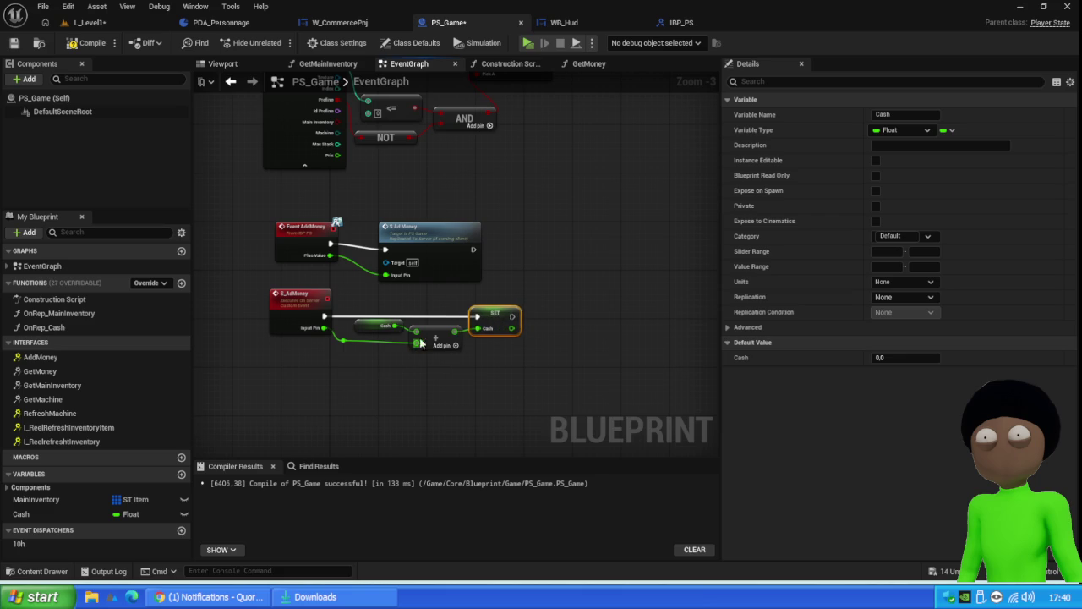
pyautogui.moveTo(418, 338); pyautogui.dragTo(419, 346)
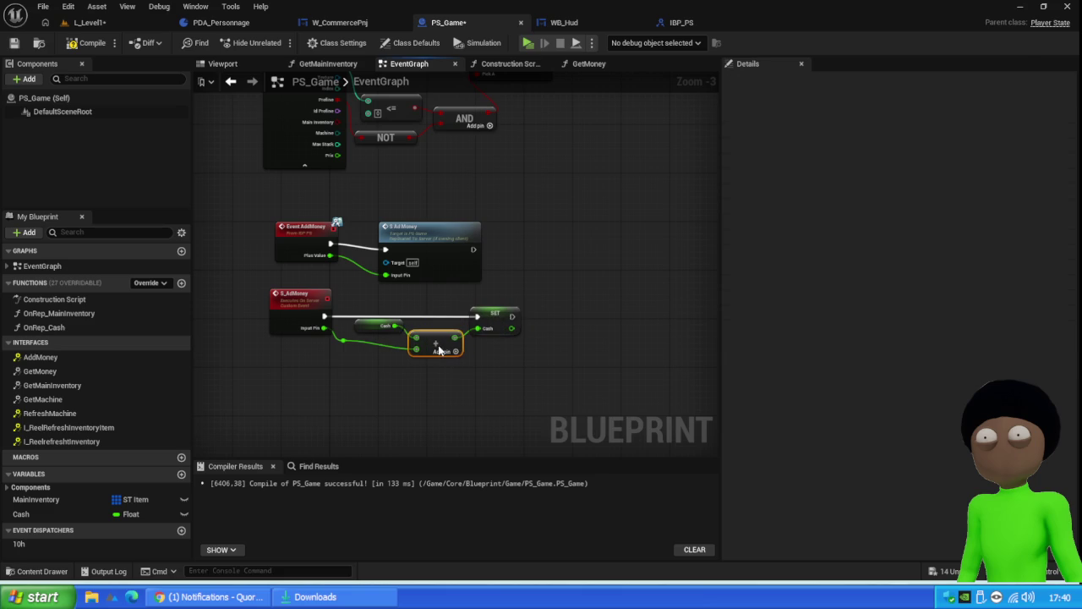
pyautogui.doubleClick(344, 345)
pyautogui.moveTo(343, 345); pyautogui.dragTo(351, 359)
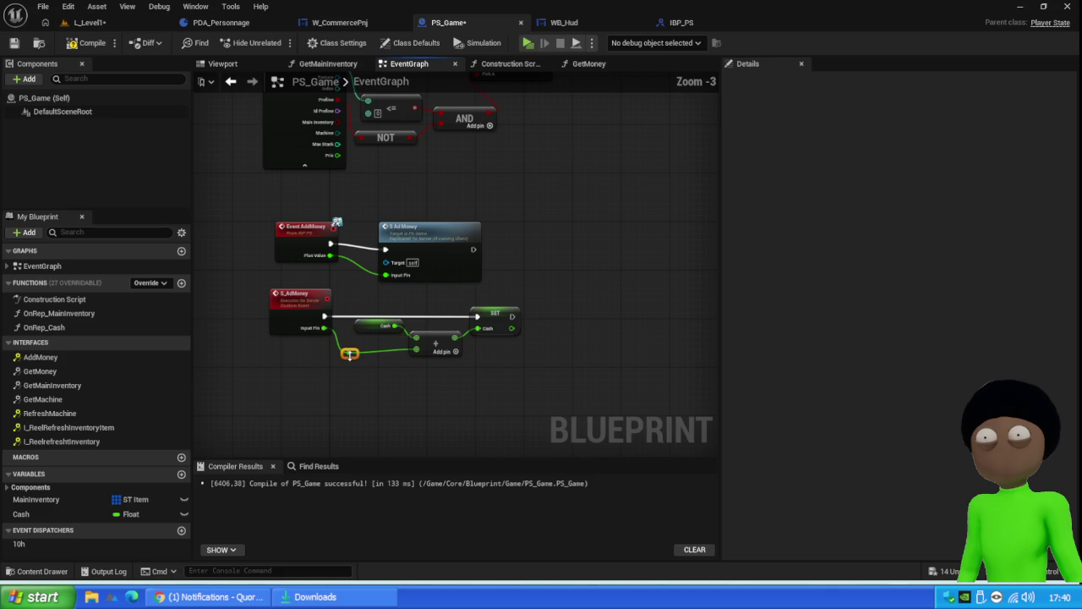
pyautogui.scroll(-1, 349, 353)
pyautogui.scroll(4, 349, 354)
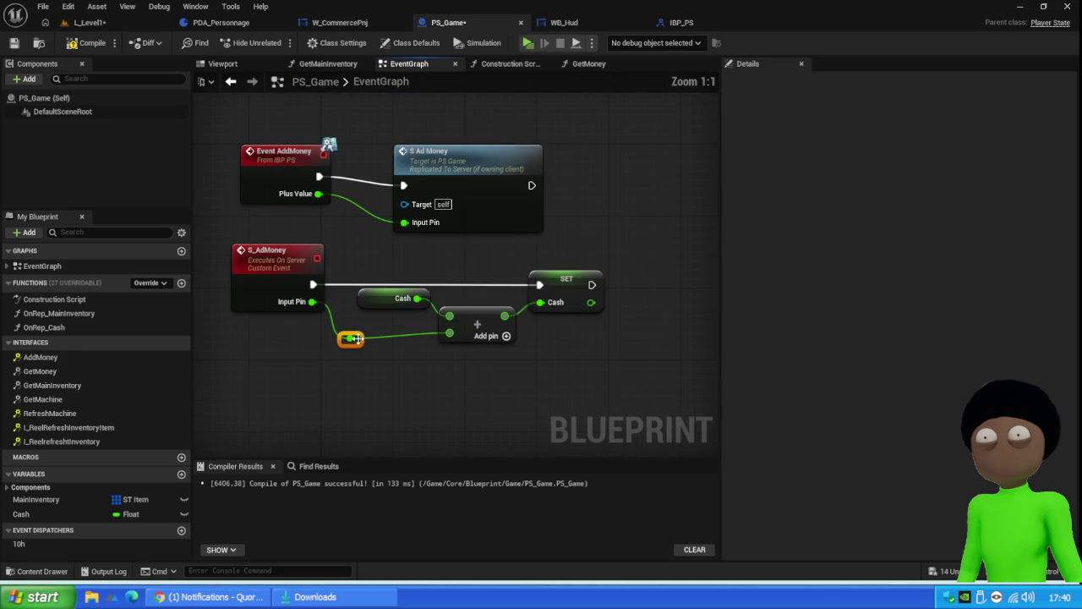
pyautogui.moveTo(351, 344); pyautogui.dragTo(377, 306)
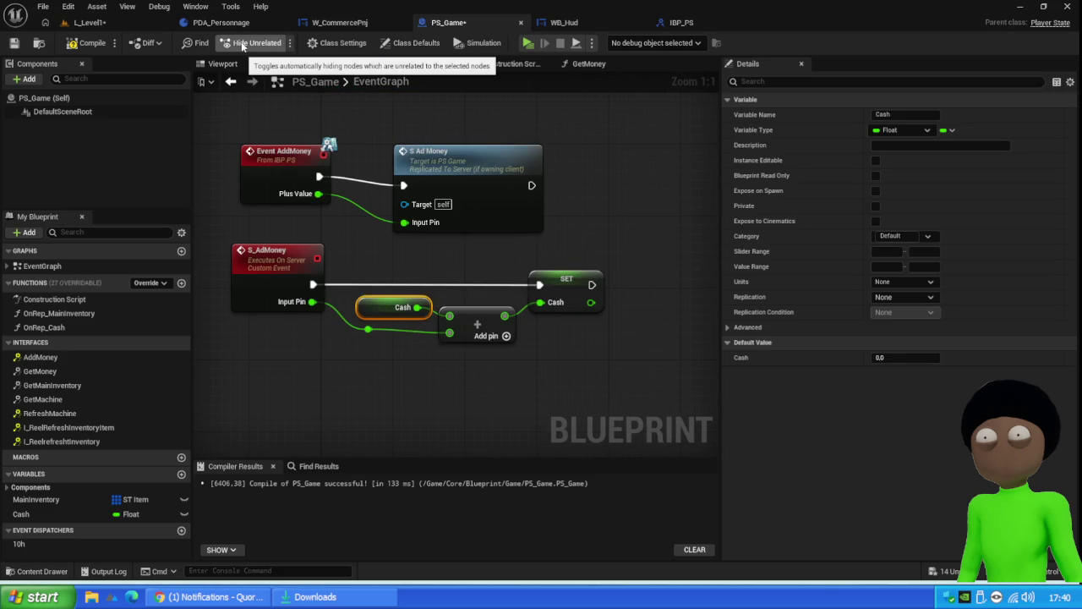
pyautogui.click(89, 42)
pyautogui.click(15, 46)
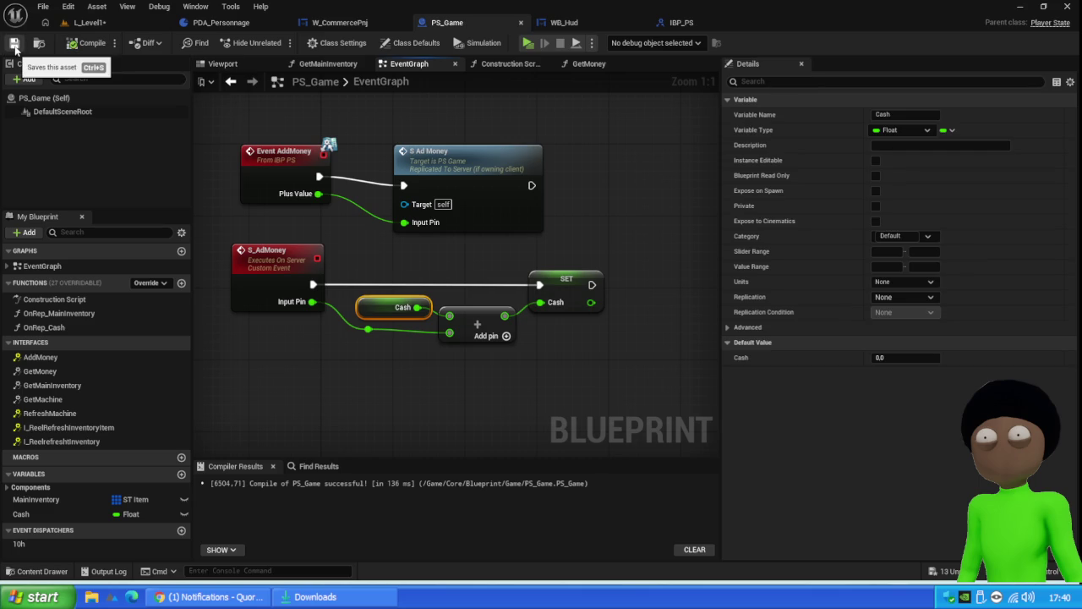